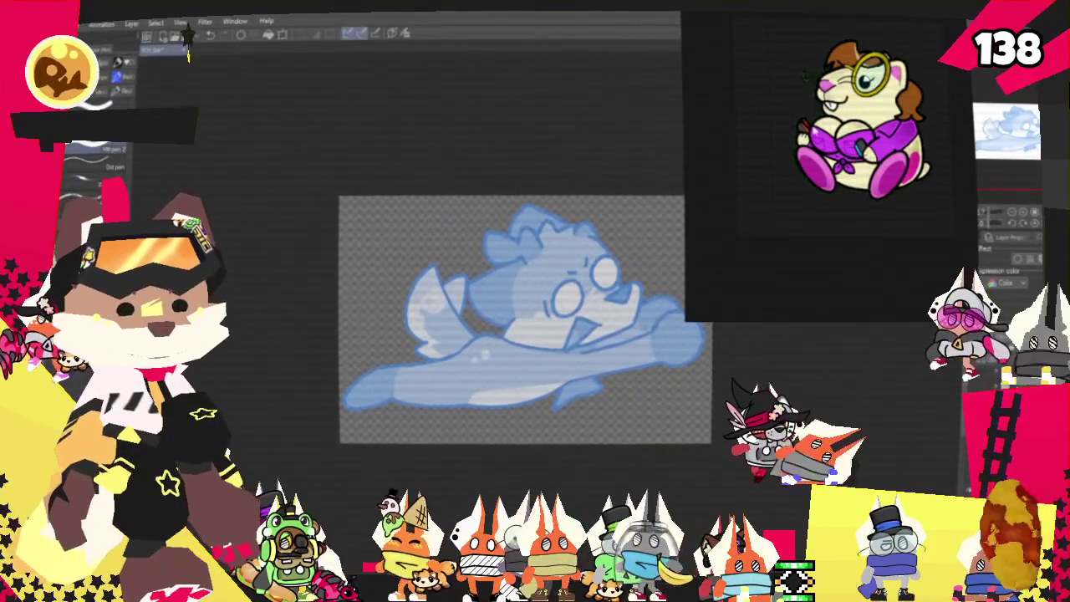
# Shrink the floating hamster reference window, nudge it left, and switch to the Pencil tool.
pyautogui.moveTo(682, 322)
pyautogui.mouseDown()
pyautogui.moveTo(771, 264)
pyautogui.moveTo(795, 230)
pyautogui.mouseUp()
pyautogui.moveTo(860, 213); pyautogui.dragTo(832, 205)
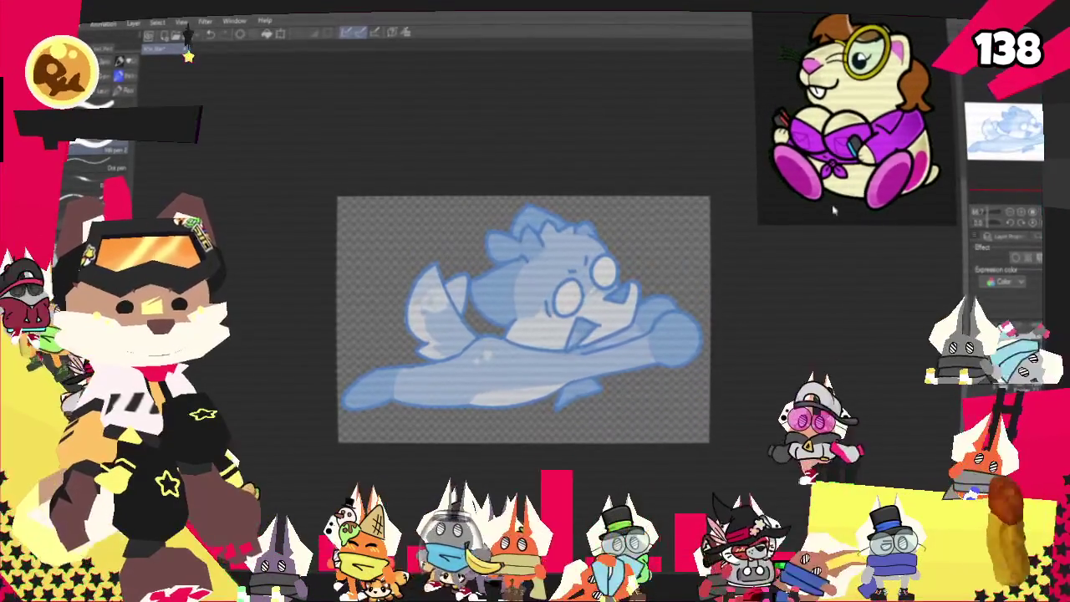
pyautogui.click(832, 205)
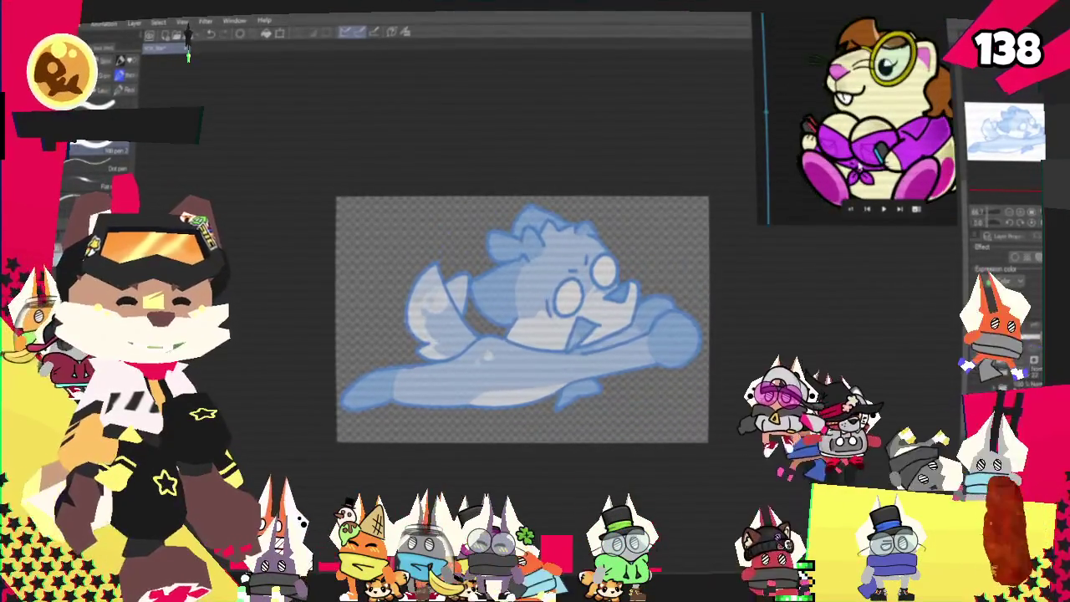
pyautogui.moveTo(887, 126); pyautogui.dragTo(857, 125)
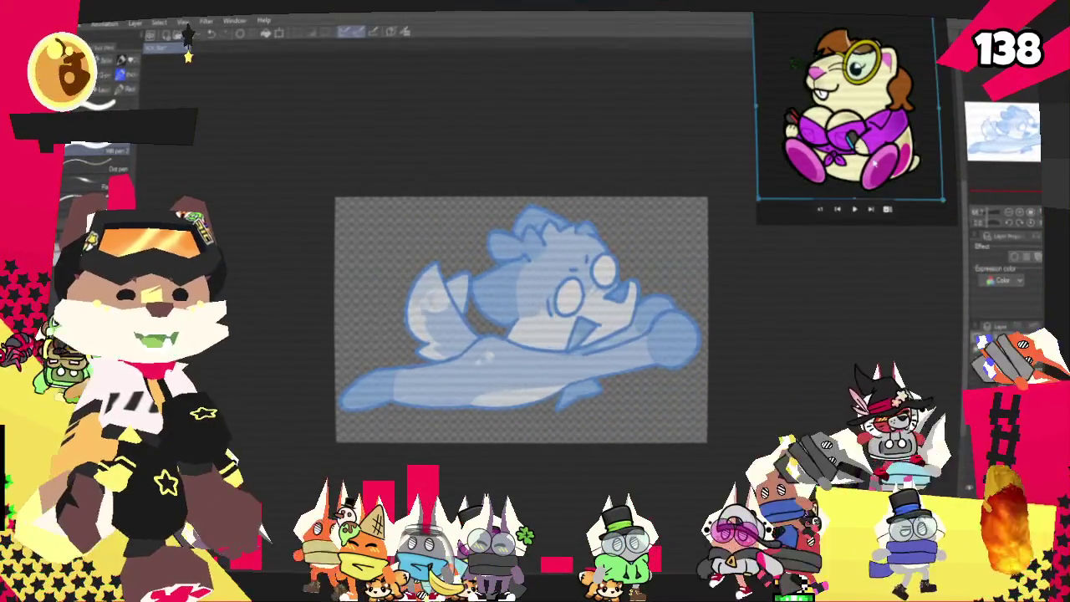
pyautogui.scroll(-1, 690, 351)
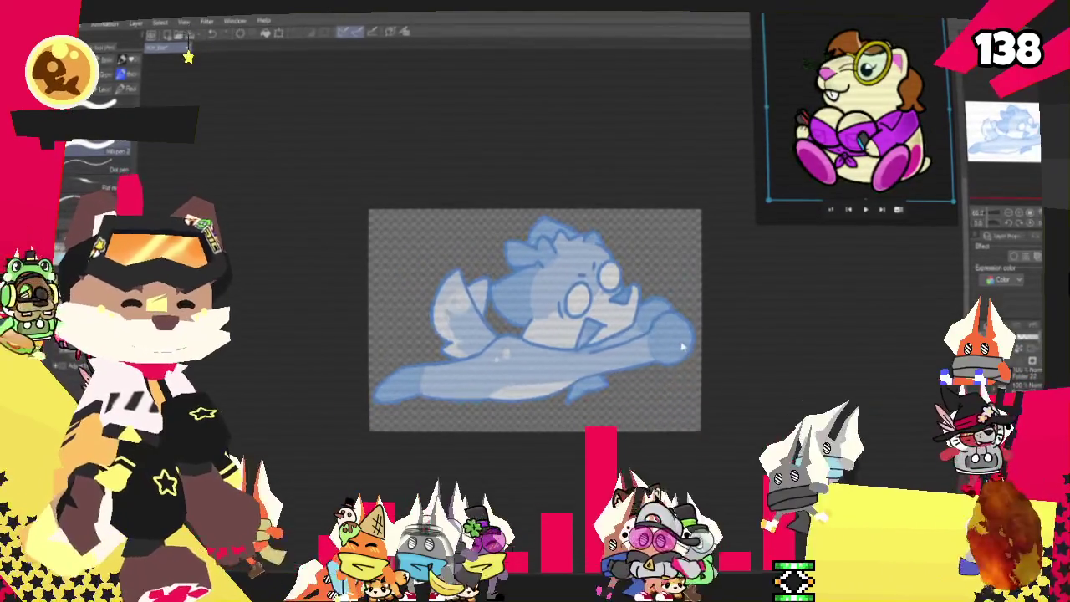
pyautogui.scroll(1, 691, 351)
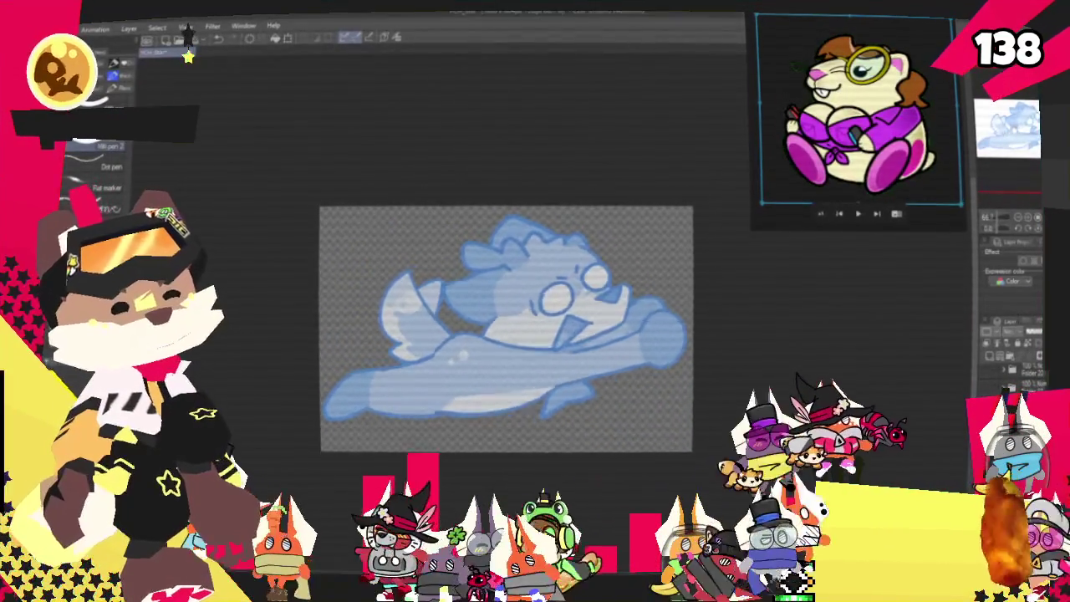
pyautogui.press('p')
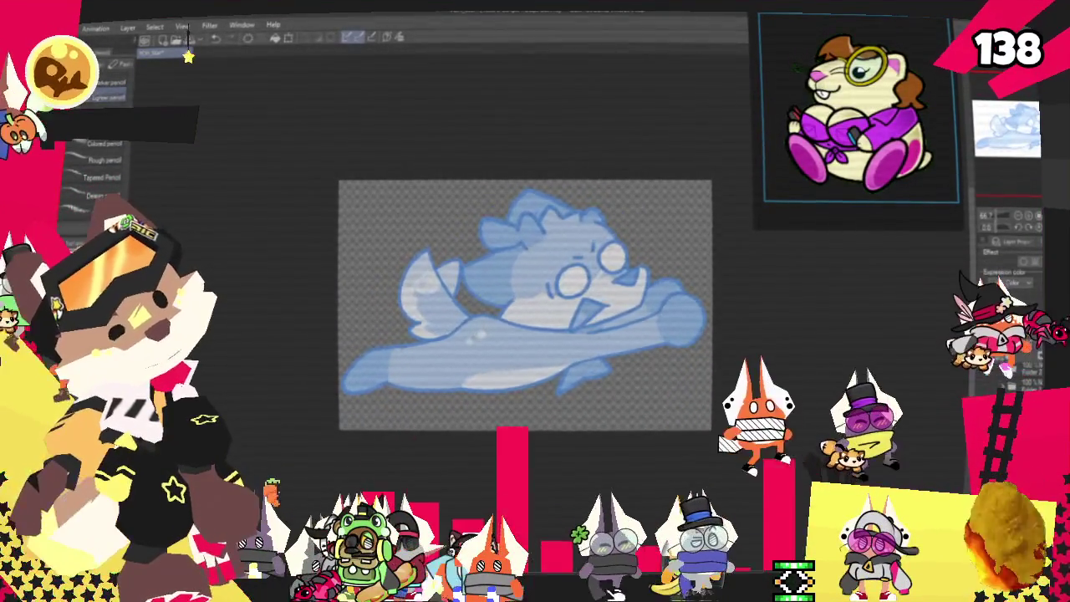
# Pencil rough strokes for the head arc, eyes and left body edge, undoing one stray loop.
pyautogui.moveTo(523, 205)
pyautogui.mouseDown()
pyautogui.moveTo(633, 261)
pyautogui.moveTo(605, 305)
pyautogui.mouseUp()
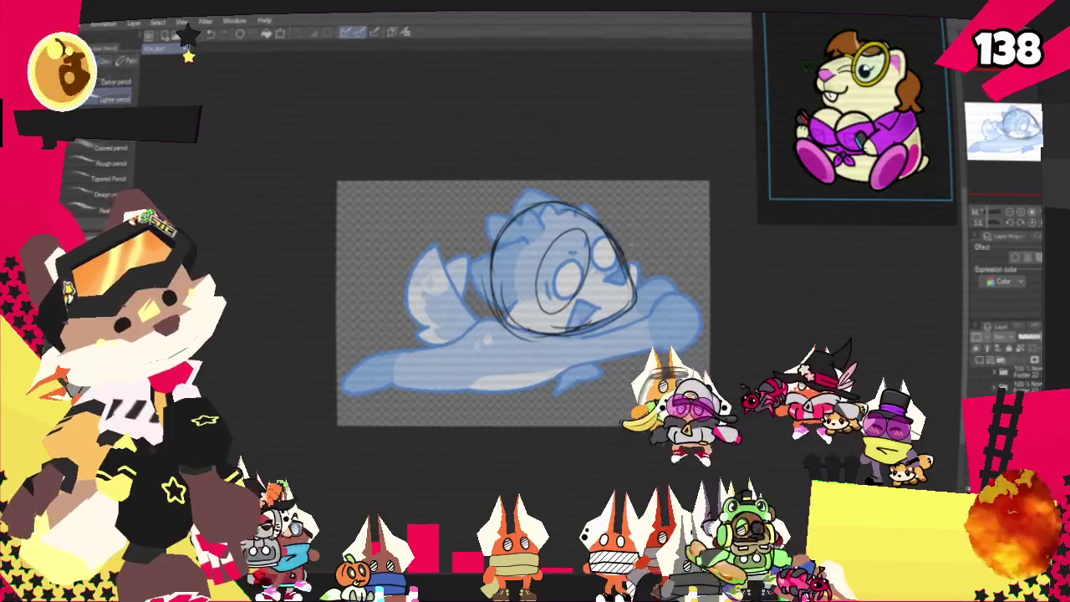
pyautogui.moveTo(595, 219); pyautogui.dragTo(634, 249)
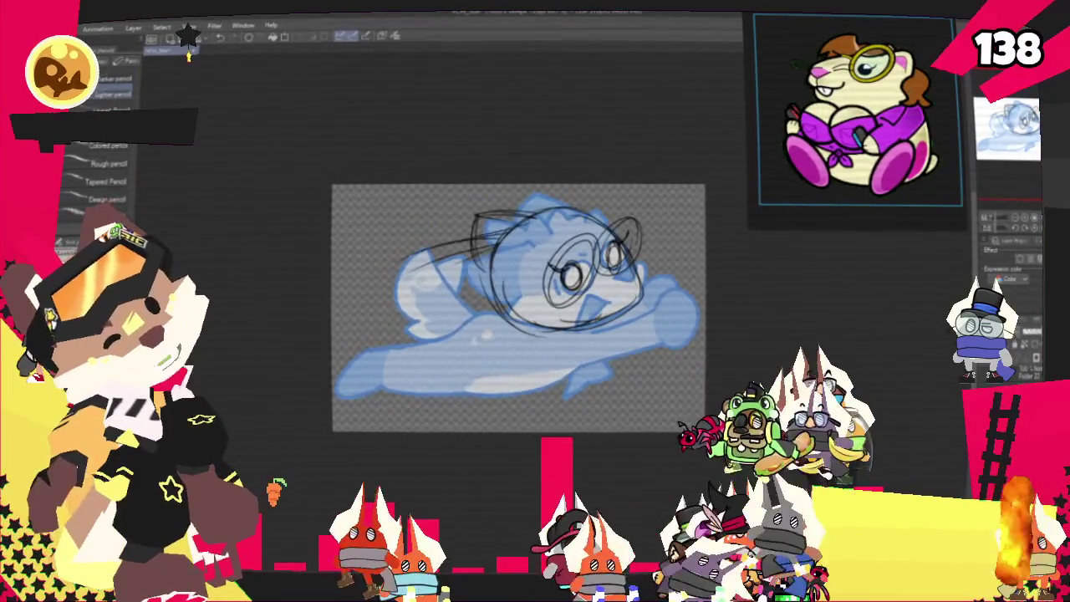
pyautogui.moveTo(397, 276); pyautogui.dragTo(402, 338)
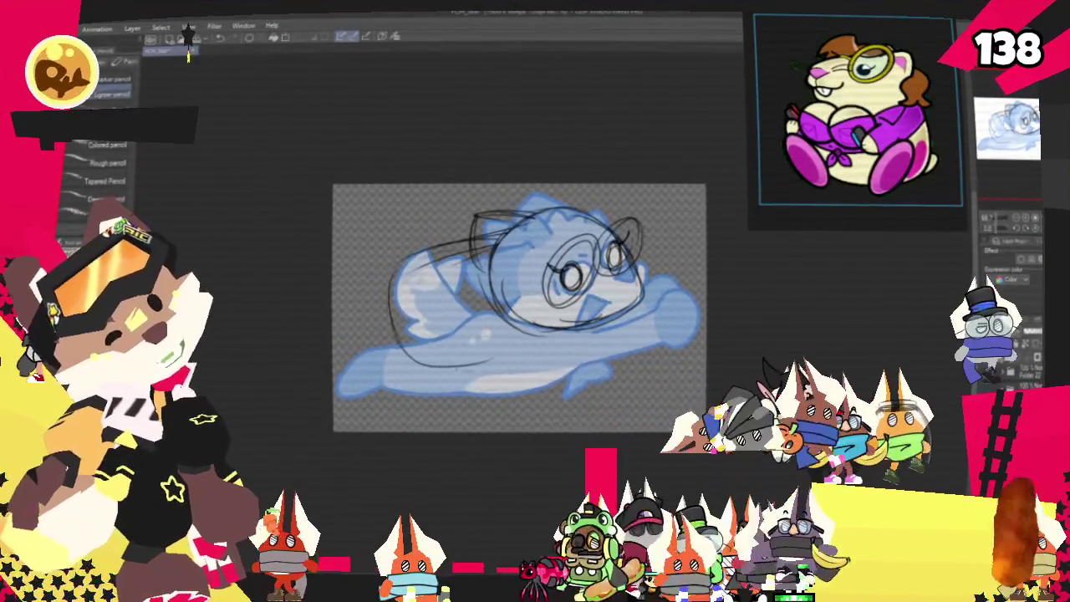
pyautogui.moveTo(401, 281); pyautogui.dragTo(435, 360)
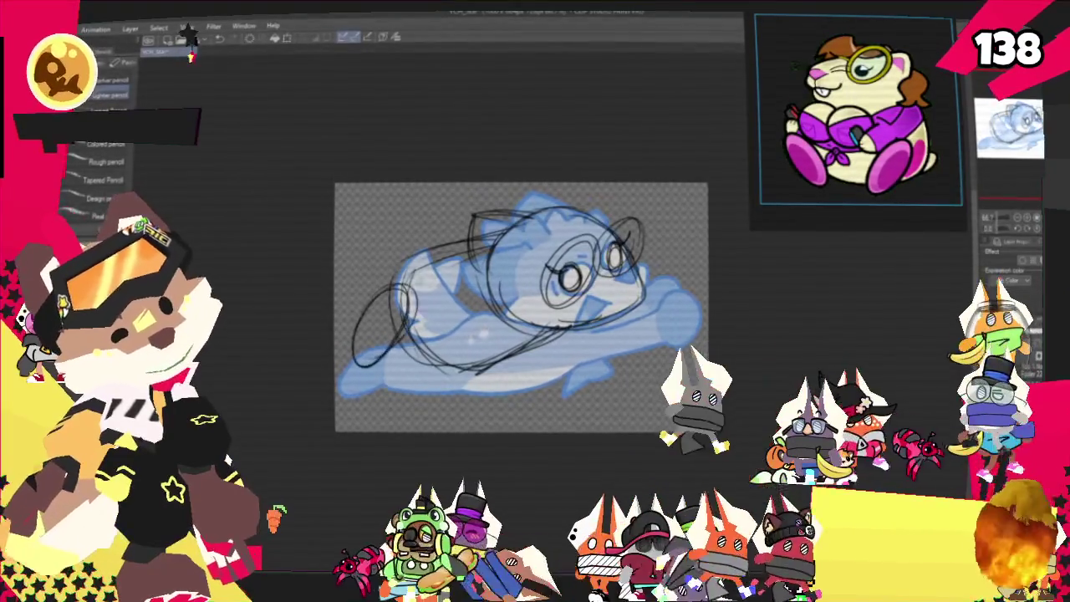
pyautogui.hotkey('ctrl', 'z')
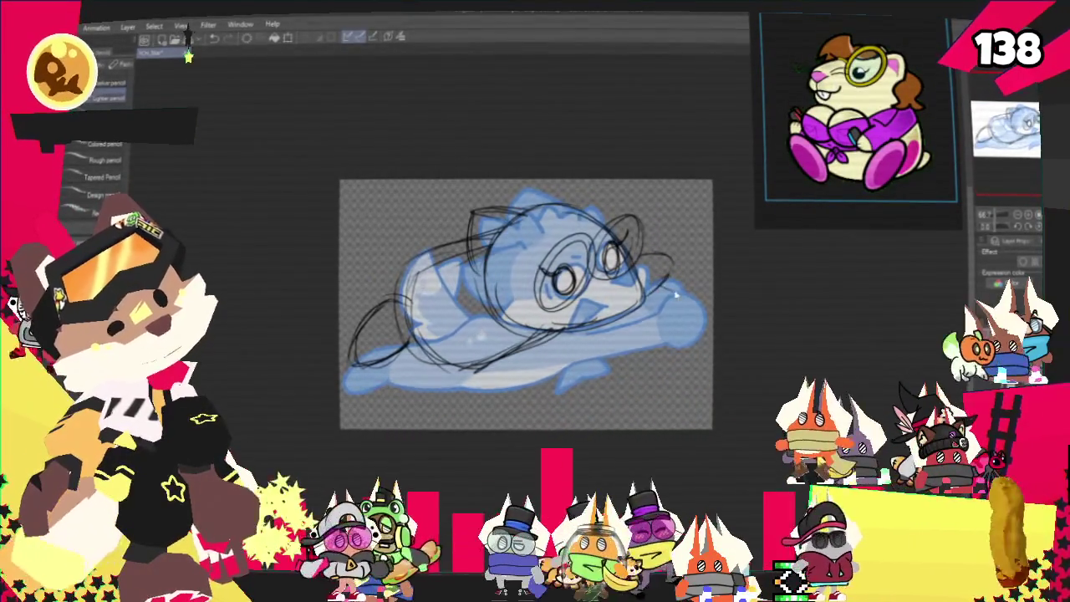
pyautogui.moveTo(644, 289); pyautogui.dragTo(682, 276)
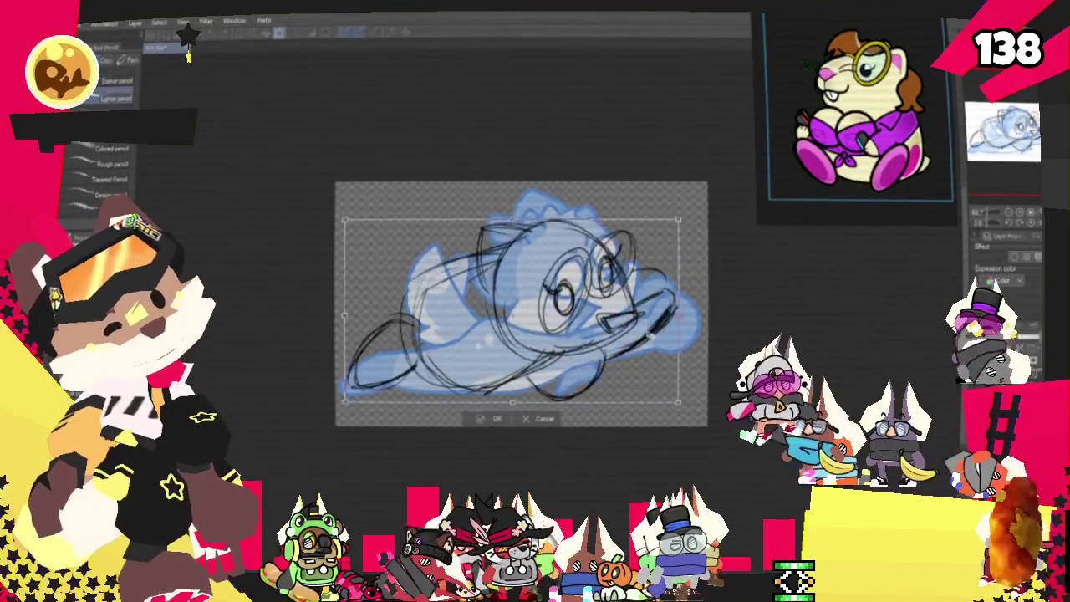
# Move the sketch slightly down-right with a small rescale and commit the transform.
pyautogui.moveTo(512, 309); pyautogui.dragTo(518, 316)
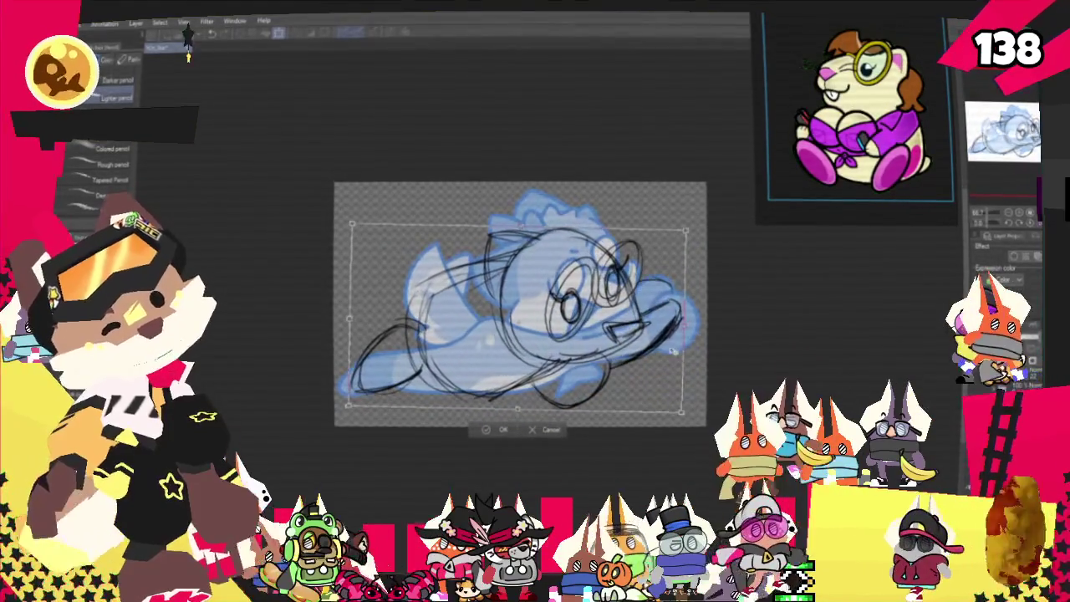
pyautogui.press('Return')
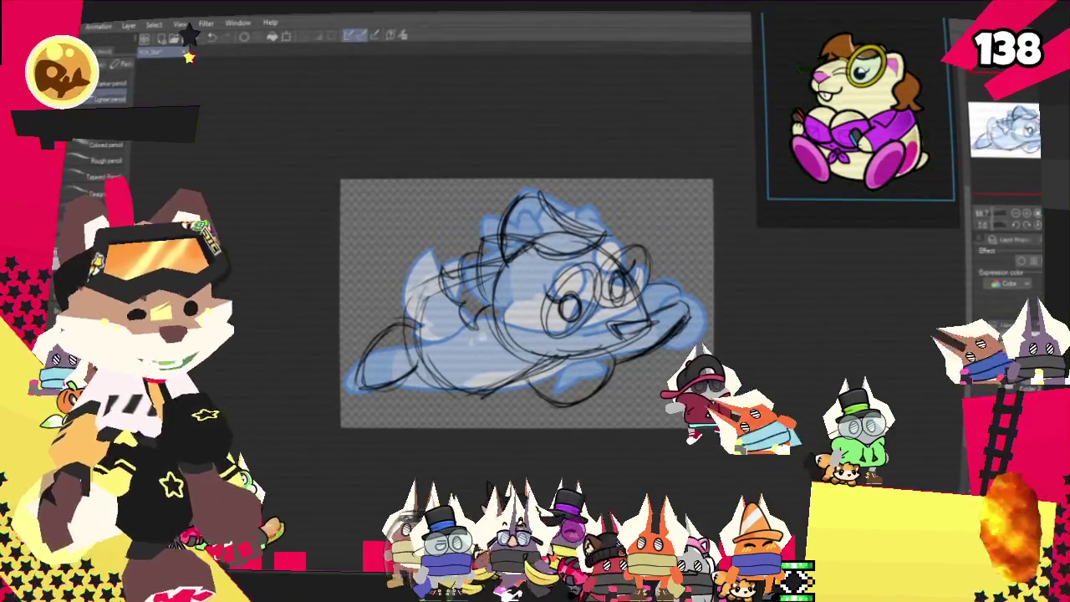
pyautogui.moveTo(932, 149)
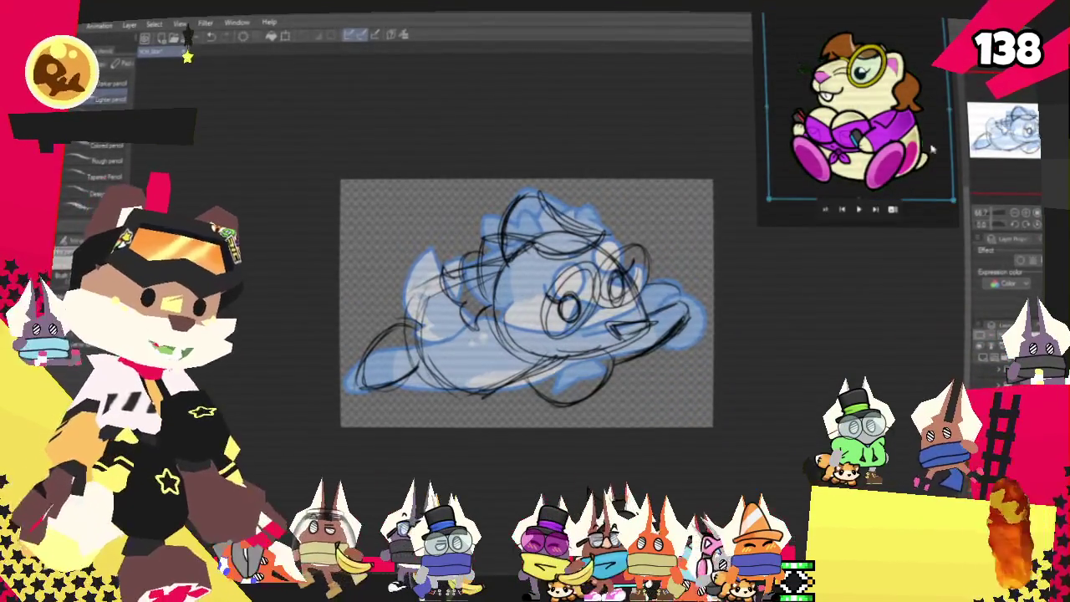
# Hide the blue base layer and sketch a curve at the body's upper left.
pyautogui.scroll(1, 644, 290)
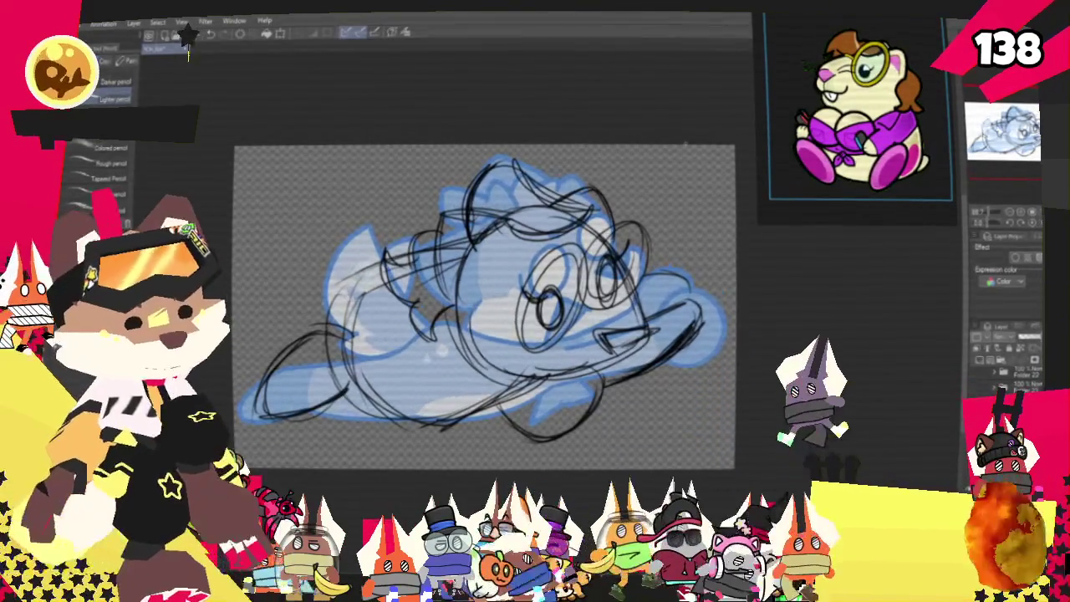
pyautogui.hotkey('ctrl', 'z')
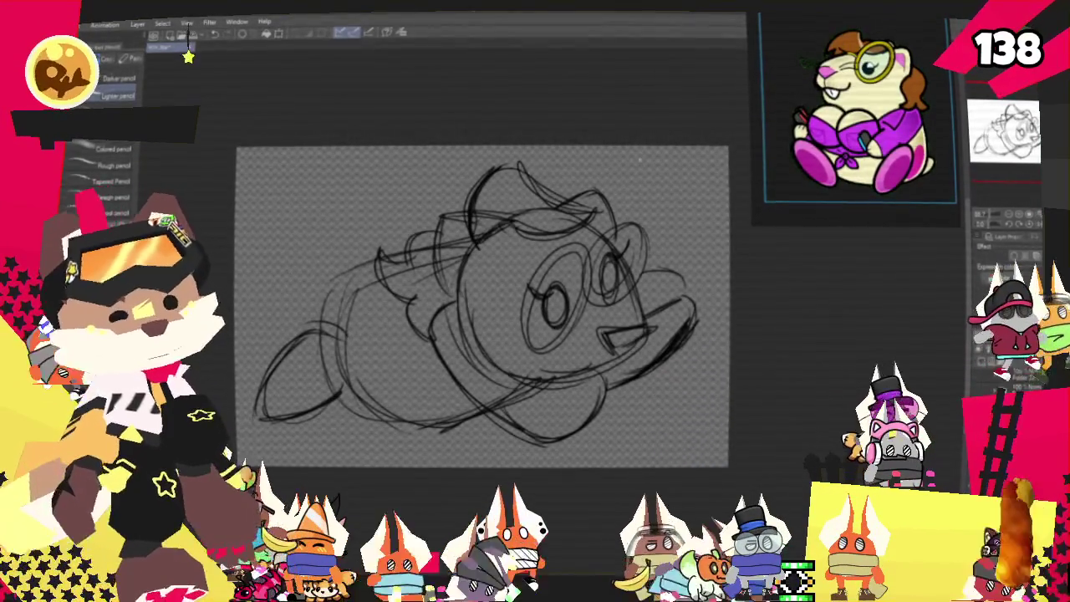
pyautogui.moveTo(256, 298); pyautogui.dragTo(342, 262)
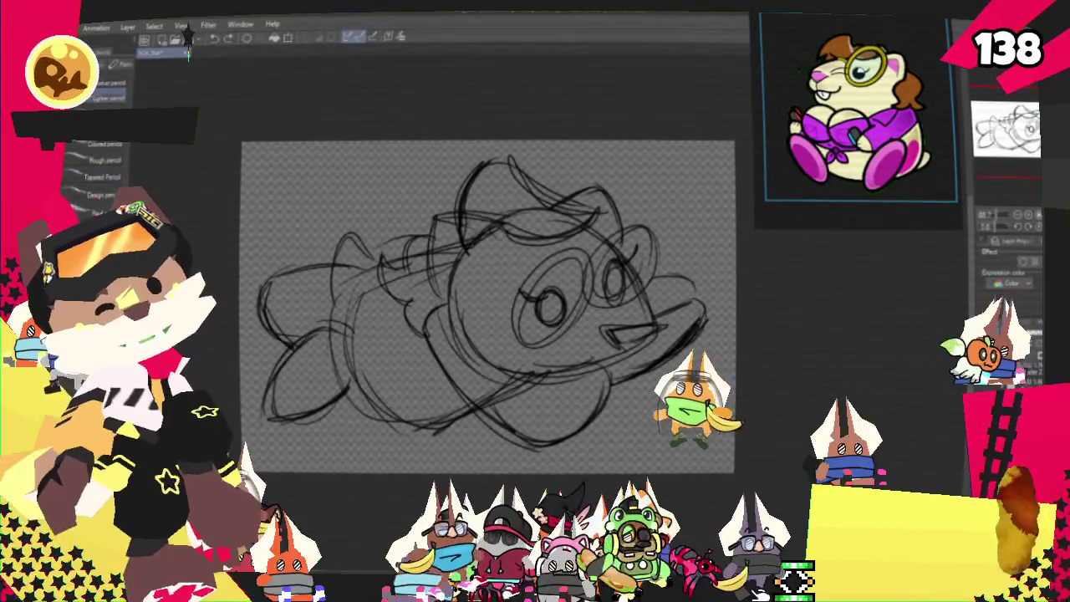
pyautogui.press('m')
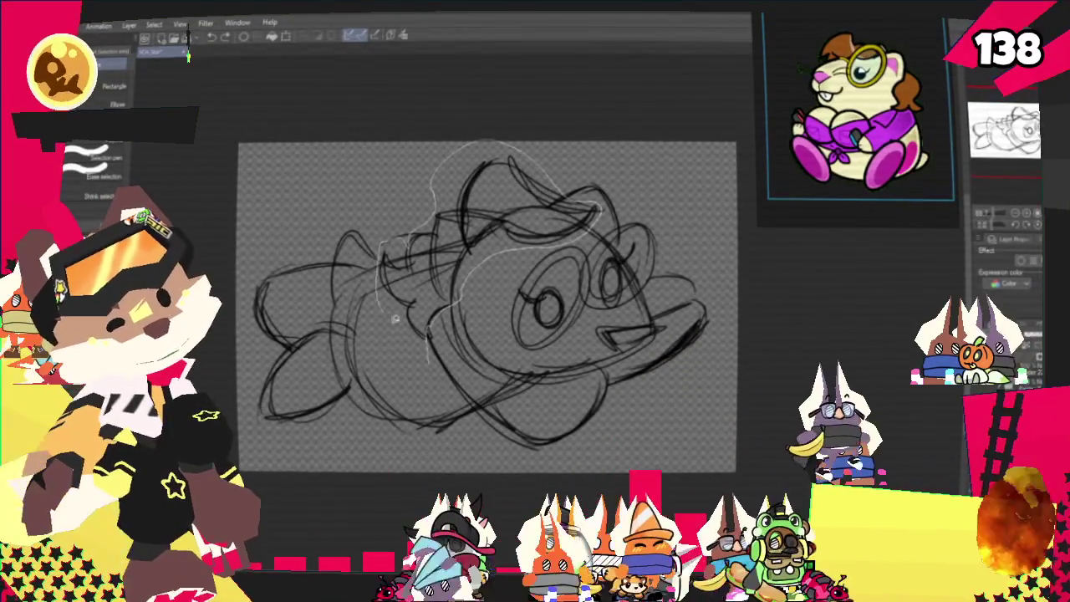
# Lasso the sketched head and rotate it clockwise, committing the new angle.
pyautogui.moveTo(388, 311); pyautogui.dragTo(456, 410)
pyautogui.click(523, 382)
pyautogui.moveTo(623, 243); pyautogui.dragTo(578, 326)
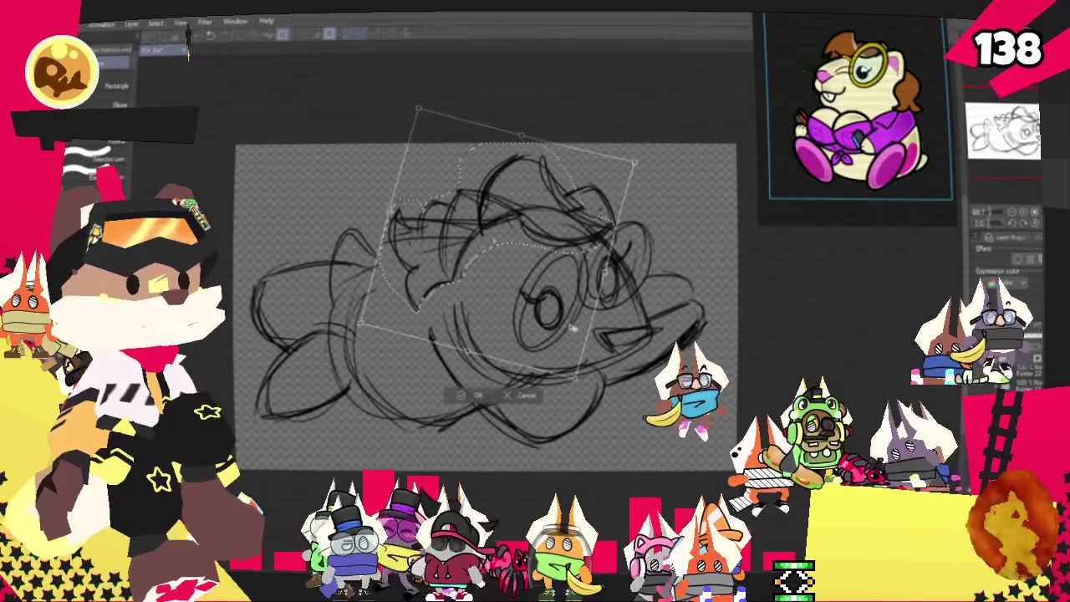
pyautogui.press('Return')
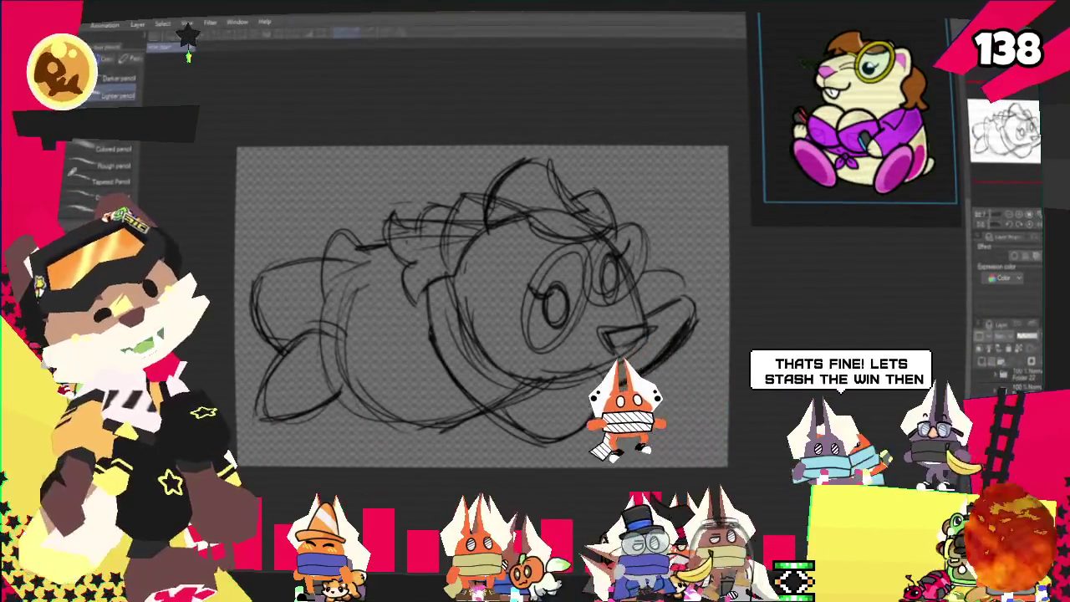
pyautogui.press('p')
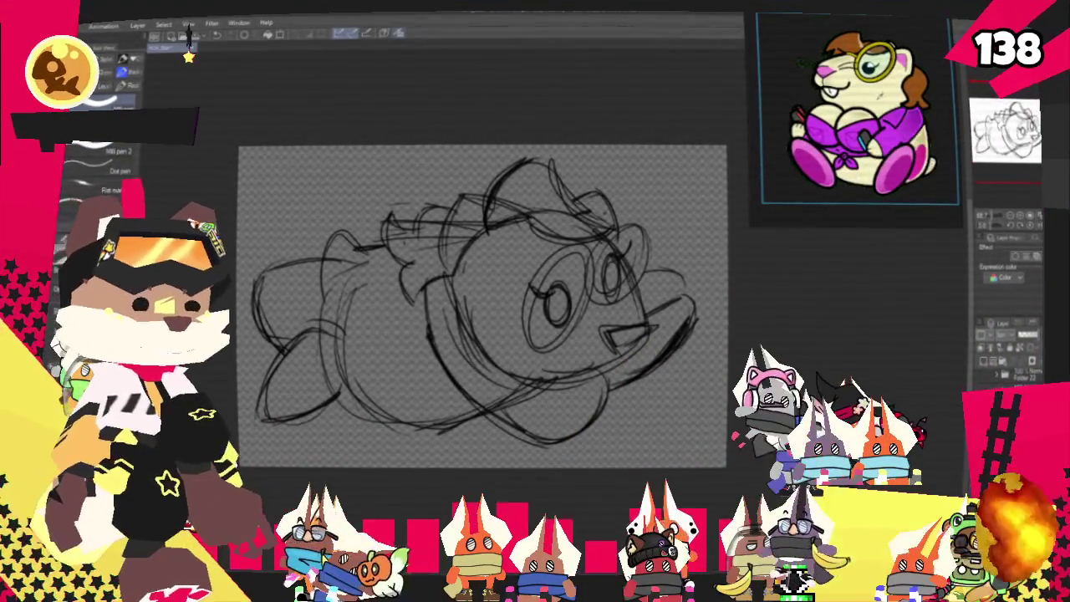
# Paint the head and body pale yellow, the hair brown, and a pink mouth mark.
pyautogui.moveTo(451, 276); pyautogui.dragTo(506, 210)
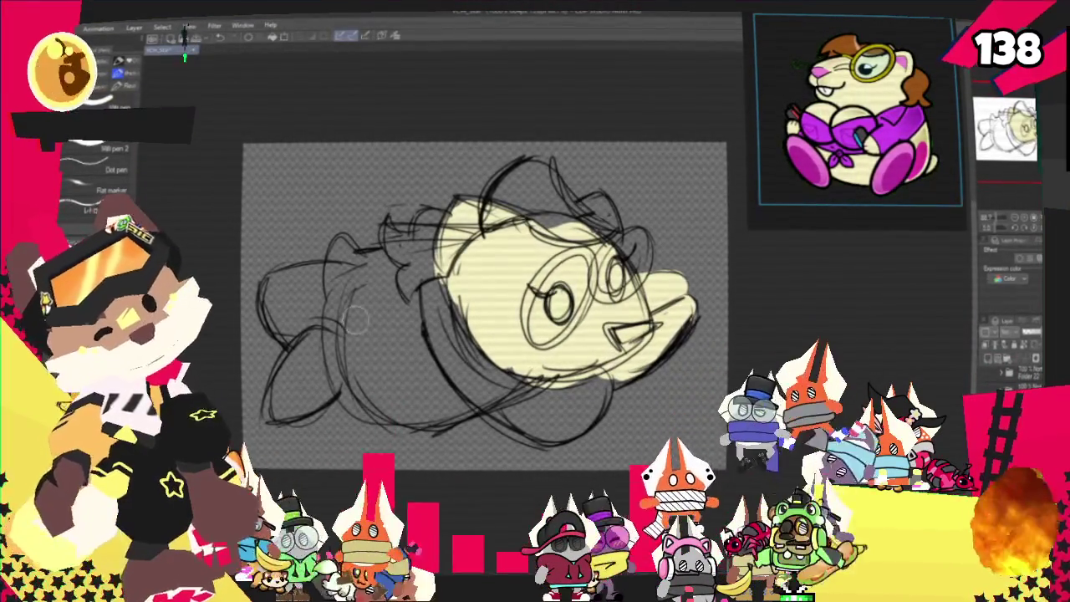
pyautogui.moveTo(361, 349)
pyautogui.mouseDown()
pyautogui.moveTo(351, 268)
pyautogui.moveTo(419, 334)
pyautogui.moveTo(389, 393)
pyautogui.mouseUp()
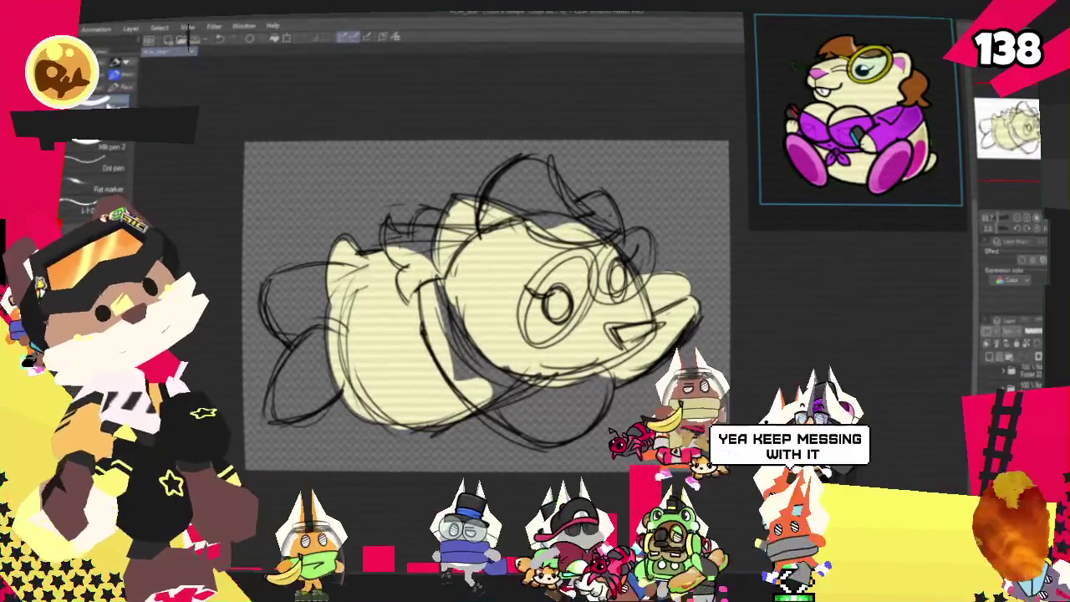
pyautogui.moveTo(393, 222); pyautogui.dragTo(414, 296)
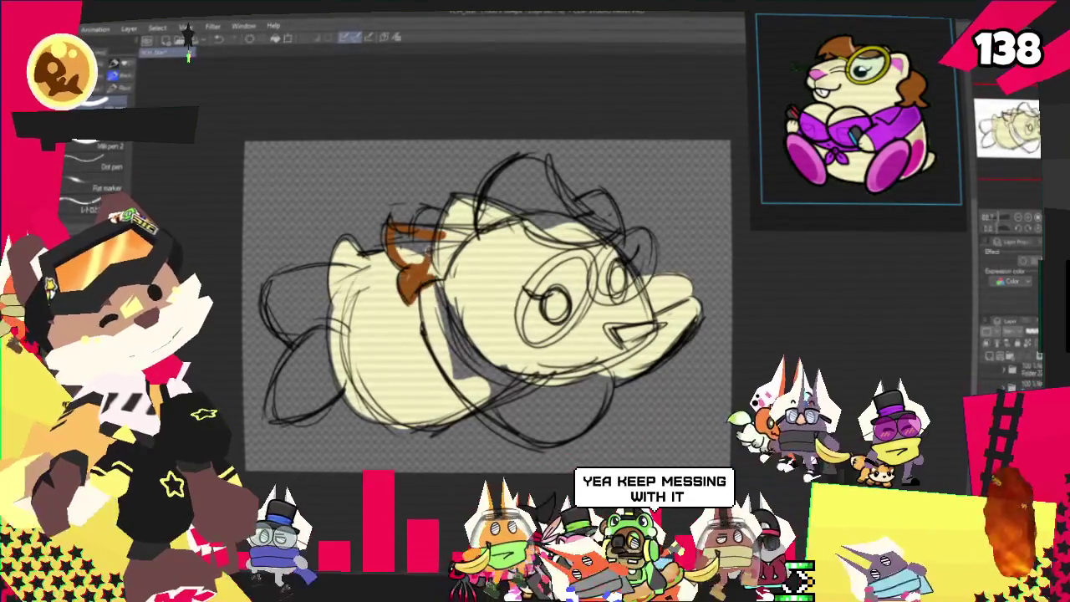
pyautogui.moveTo(405, 238); pyautogui.dragTo(418, 284)
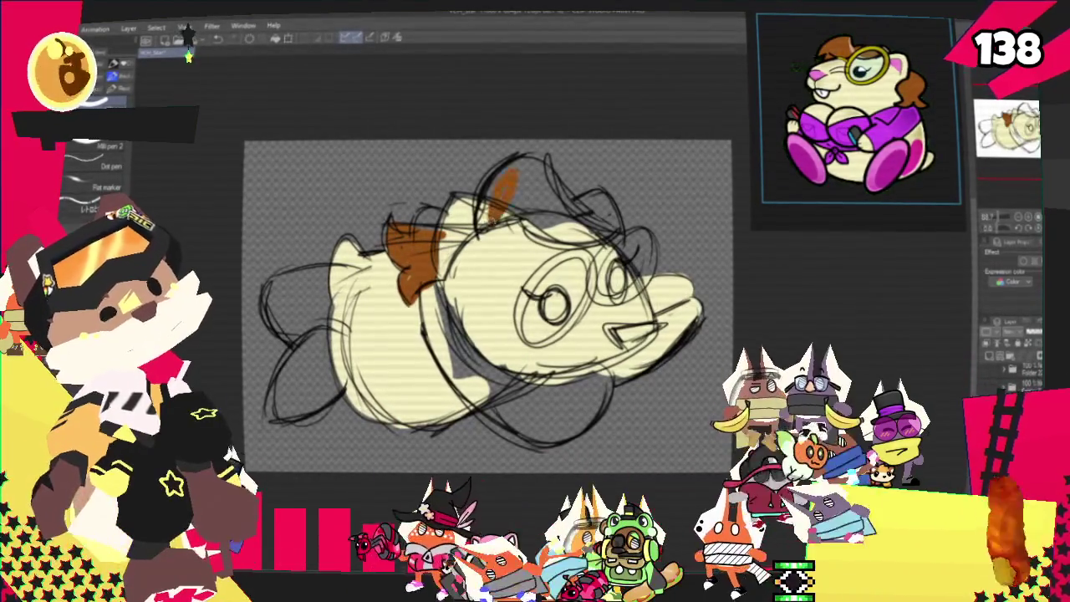
pyautogui.moveTo(518, 193); pyautogui.dragTo(615, 222)
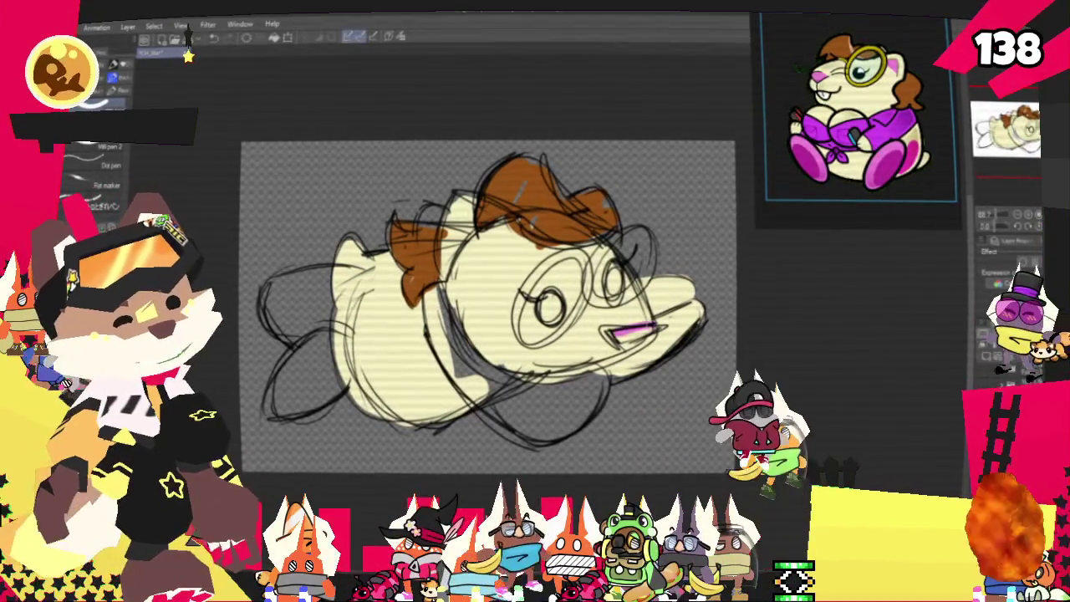
pyautogui.moveTo(450, 219); pyautogui.dragTo(472, 249)
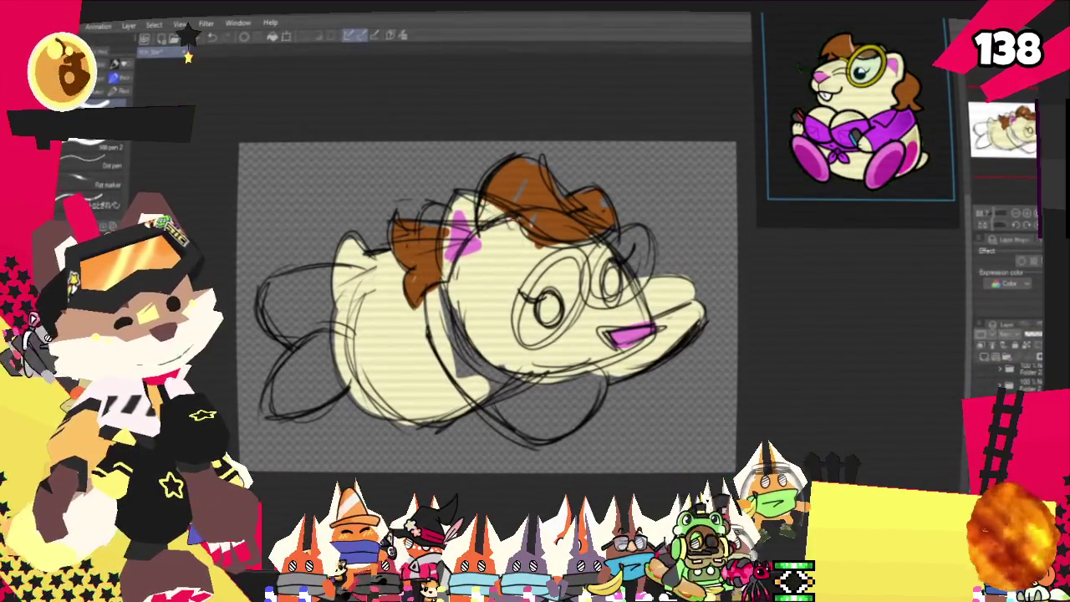
# Paint a purple collar sampled from the reference, then hide the colour fills.
pyautogui.click(405, 37)
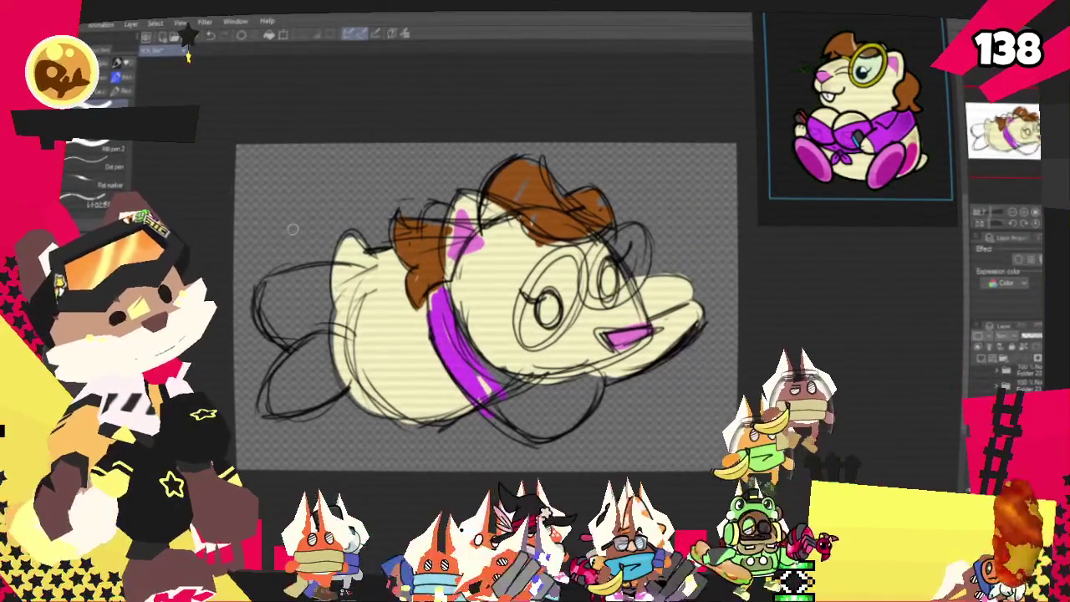
pyautogui.moveTo(497, 395)
pyautogui.mouseDown()
pyautogui.moveTo(556, 416)
pyautogui.moveTo(644, 343)
pyautogui.moveTo(648, 272)
pyautogui.mouseUp()
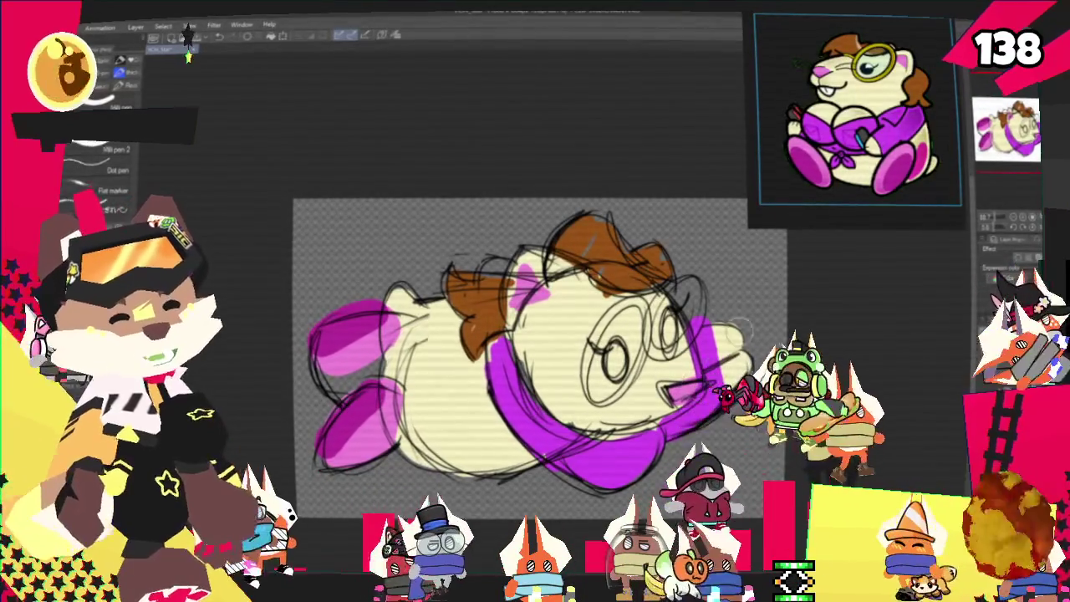
pyautogui.press('p')
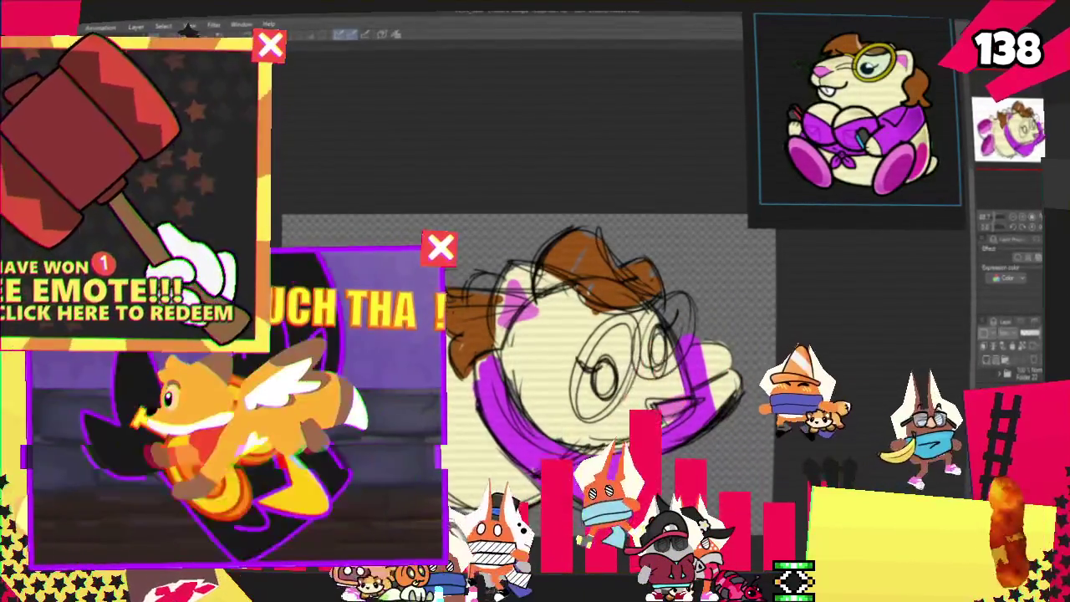
pyautogui.hotkey('ctrl', 'z')
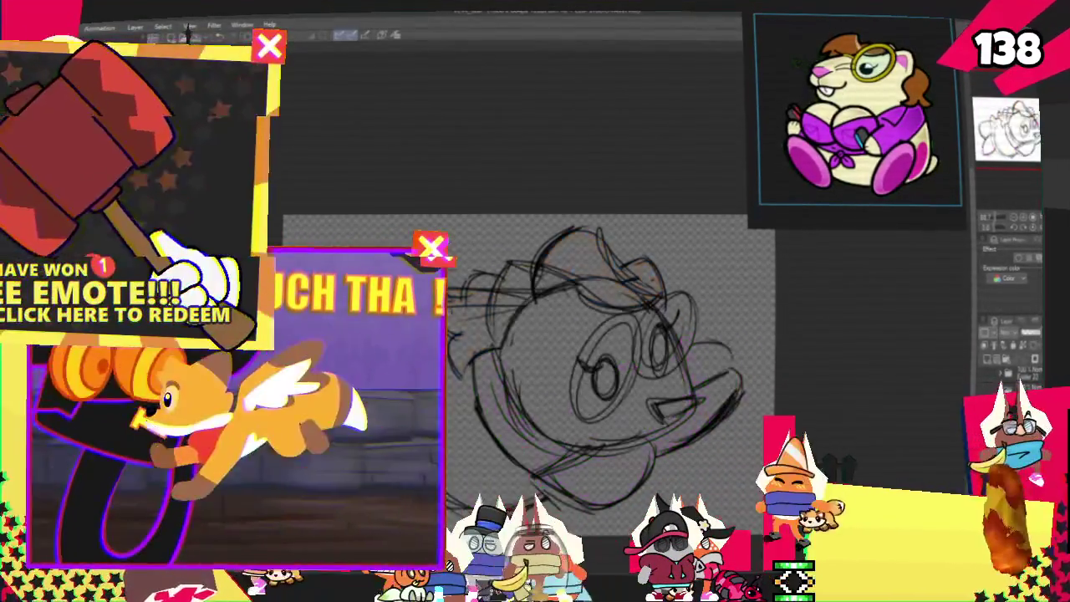
# Tint the sketch layer's lines light blue using Layer Color.
pyautogui.hotkey('ctrl', 'z')
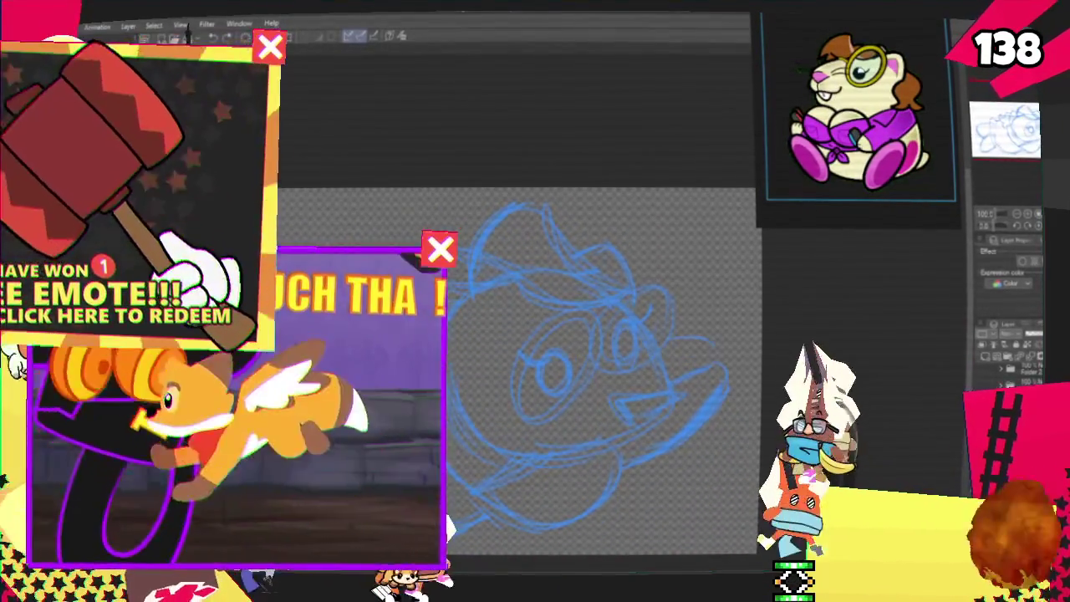
# Ink the curved black snout outline, redrawing it after undoing a stray stroke.
pyautogui.moveTo(669, 381)
pyautogui.mouseDown()
pyautogui.moveTo(718, 364)
pyautogui.moveTo(633, 451)
pyautogui.mouseUp()
pyautogui.hotkey('ctrl', 'z')
pyautogui.moveTo(642, 356); pyautogui.dragTo(623, 464)
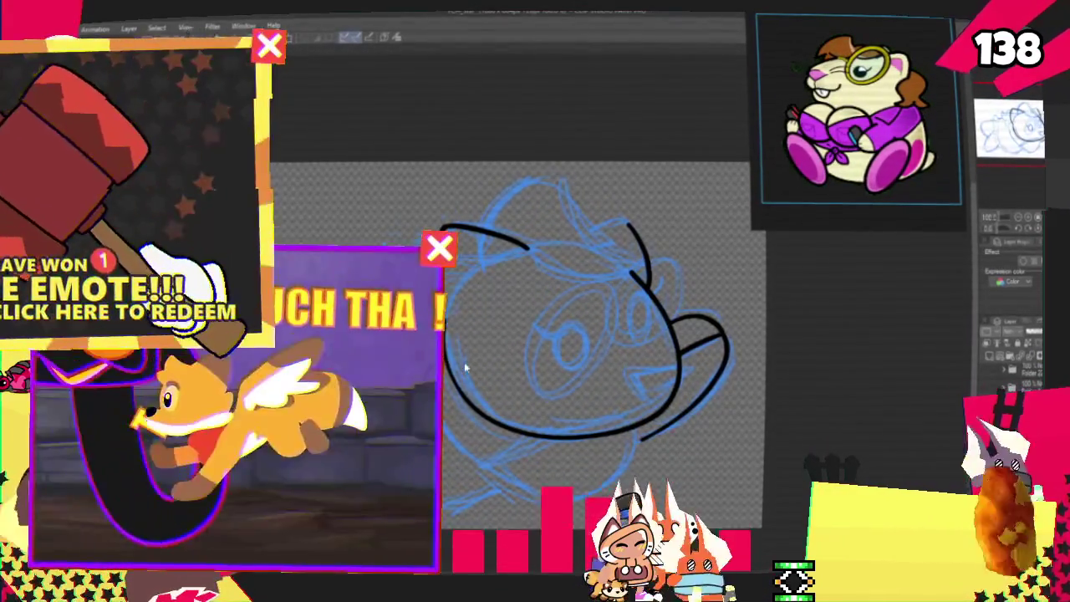
# Ink the arc and outline across the top of the head in black.
pyautogui.moveTo(585, 335); pyautogui.dragTo(656, 301)
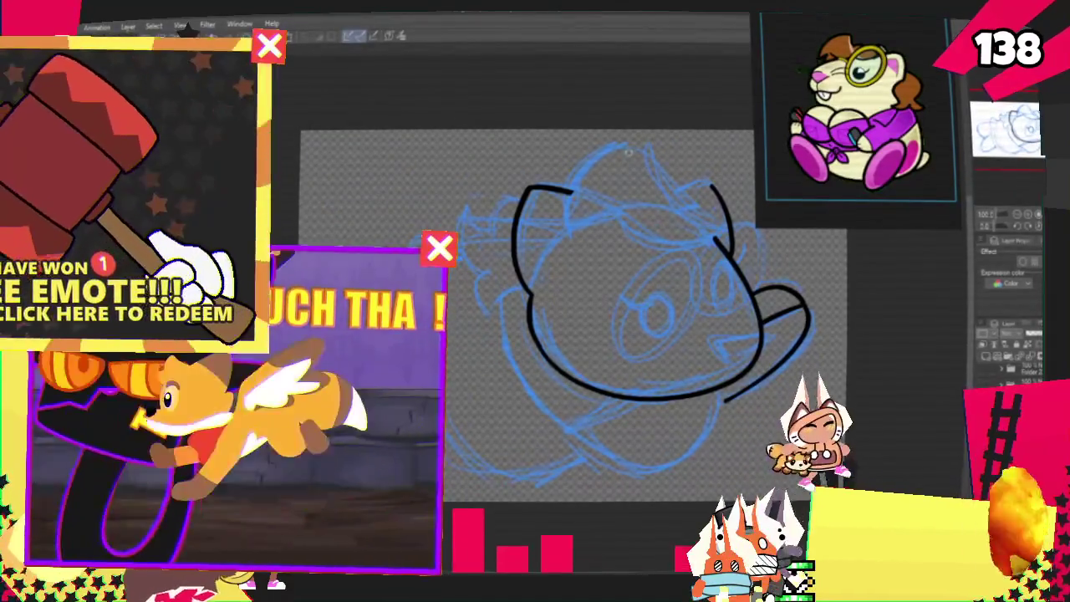
pyautogui.moveTo(568, 227); pyautogui.dragTo(636, 149)
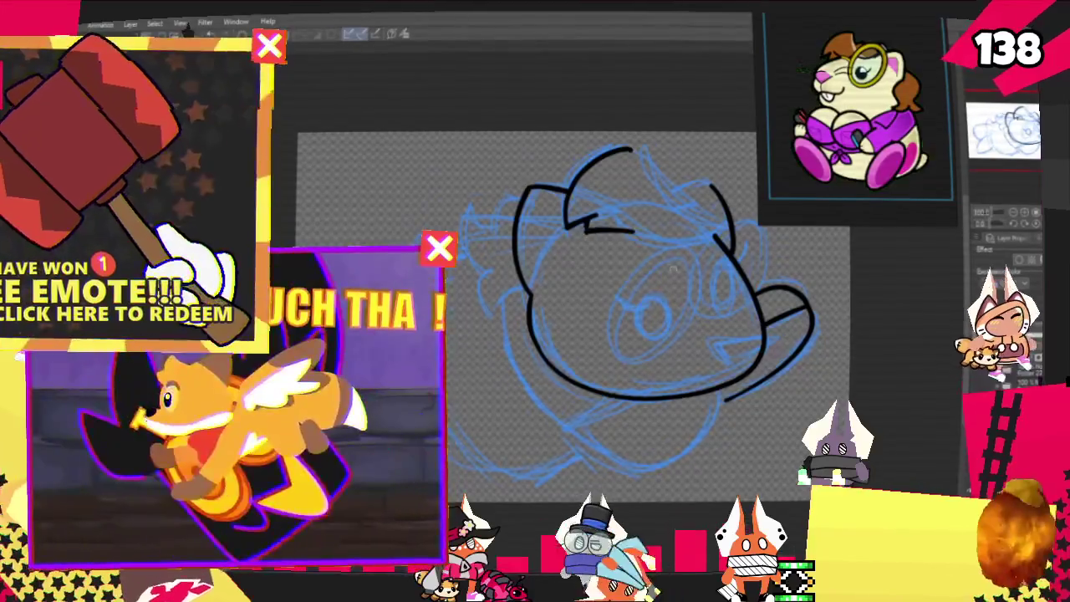
pyautogui.moveTo(591, 227); pyautogui.dragTo(701, 244)
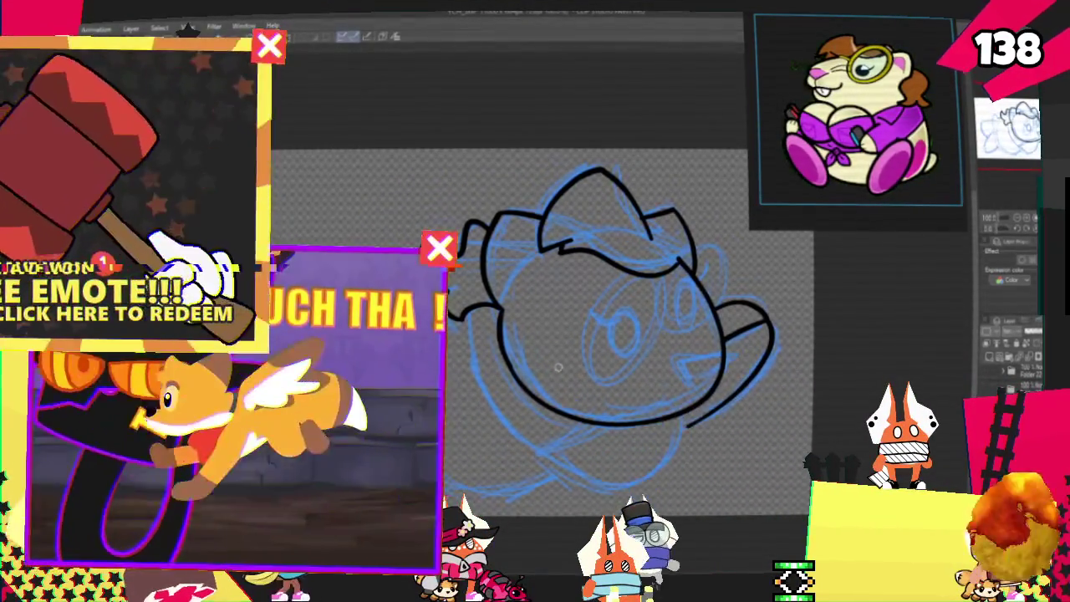
# Ink the left side of the face down to the chin and along the head's underside.
pyautogui.moveTo(619, 293); pyautogui.dragTo(602, 242)
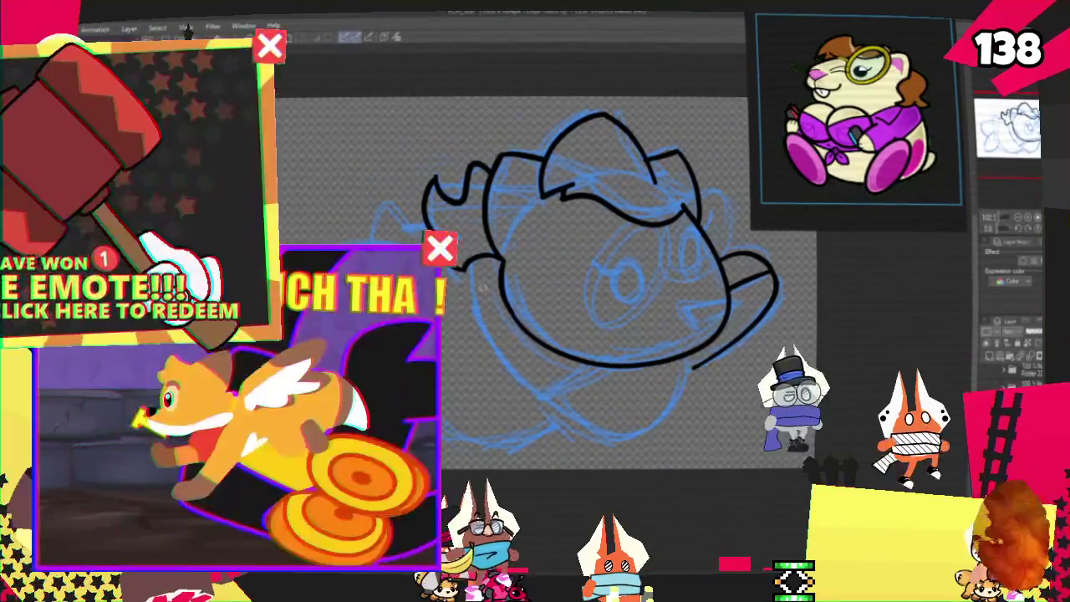
pyautogui.moveTo(473, 284); pyautogui.dragTo(549, 410)
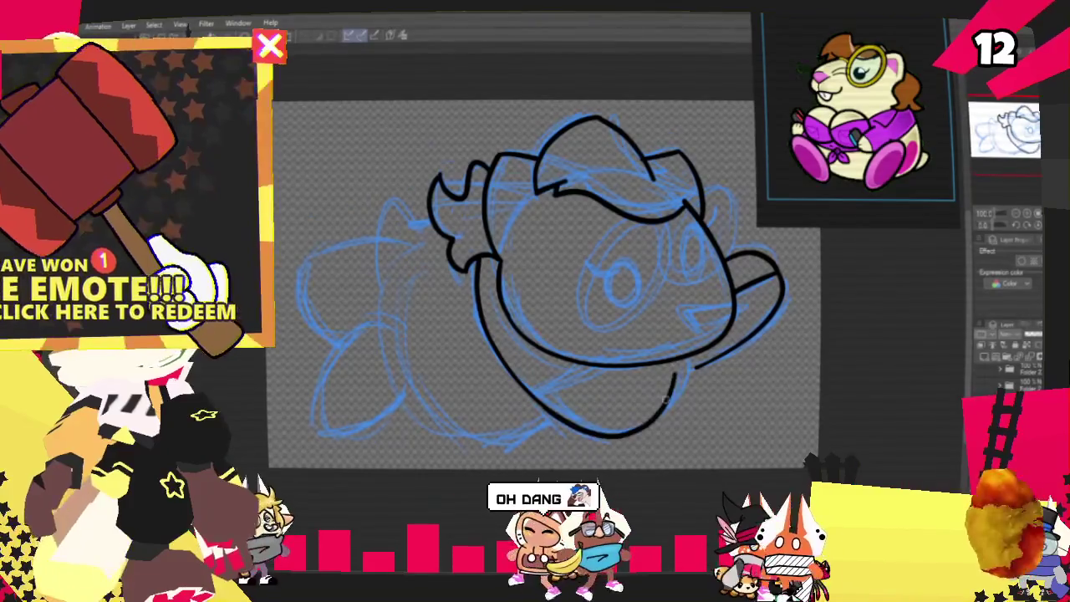
pyautogui.moveTo(552, 412); pyautogui.dragTo(679, 374)
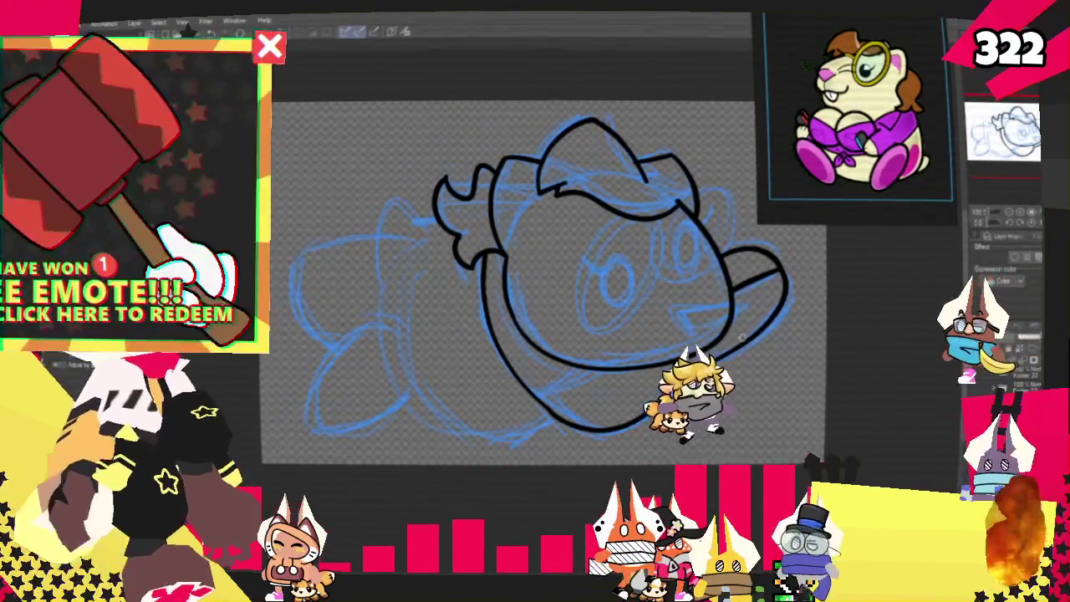
# Ink a short line on the right of the snout, redrawing it slightly higher.
pyautogui.moveTo(536, 284); pyautogui.dragTo(502, 294)
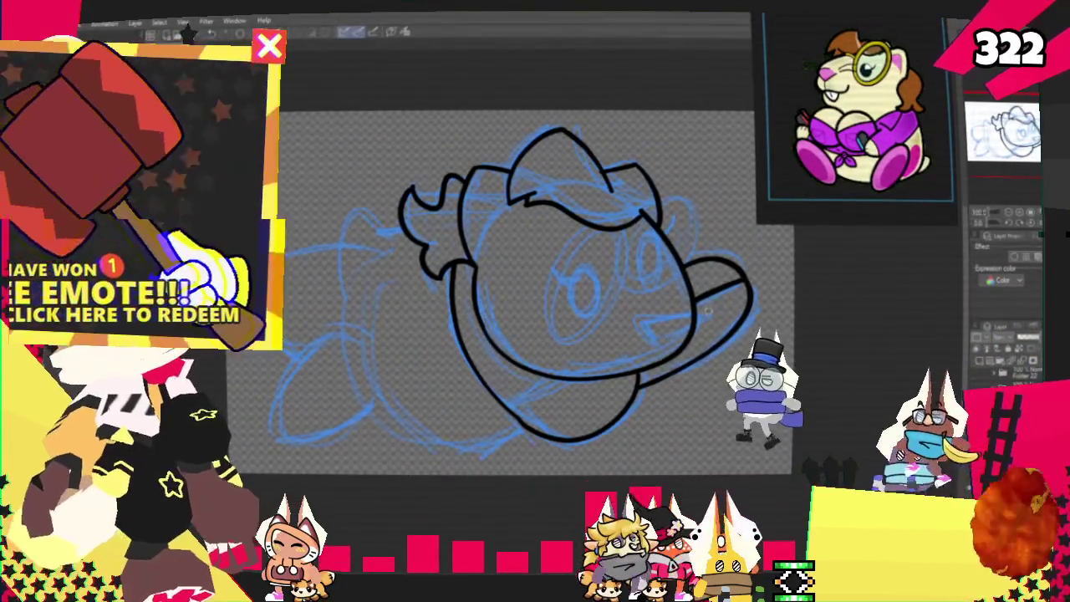
pyautogui.moveTo(699, 301); pyautogui.dragTo(720, 341)
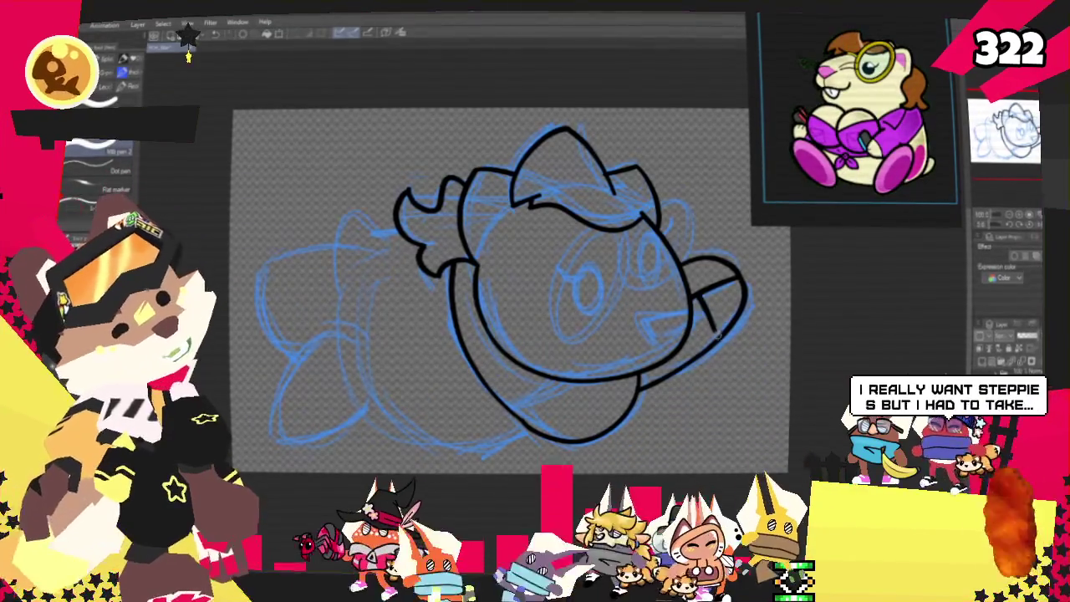
pyautogui.moveTo(701, 272); pyautogui.dragTo(724, 326)
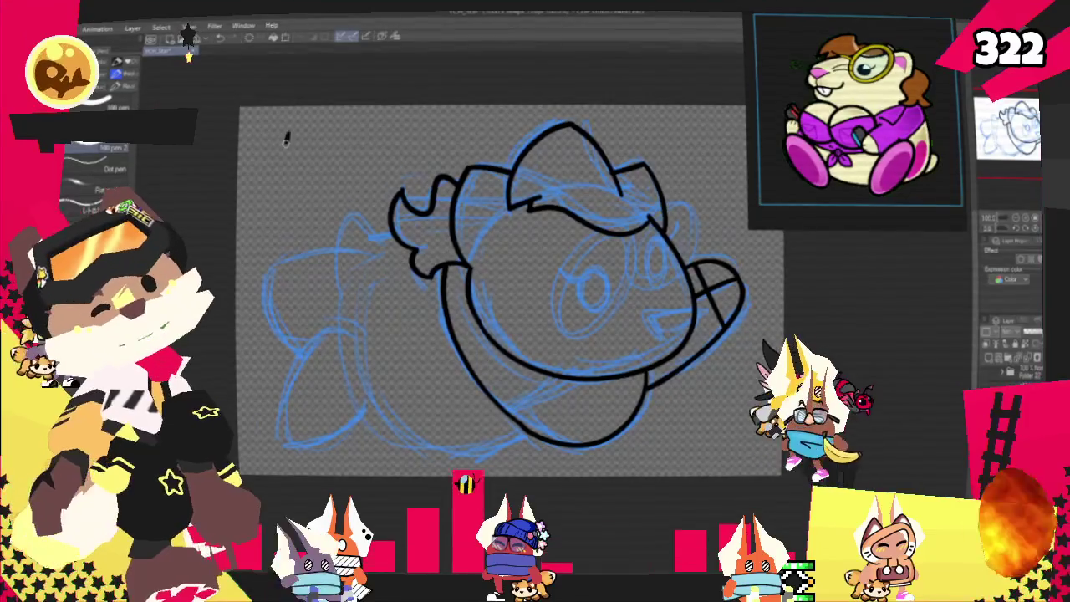
pyautogui.scroll(1, 526, 194)
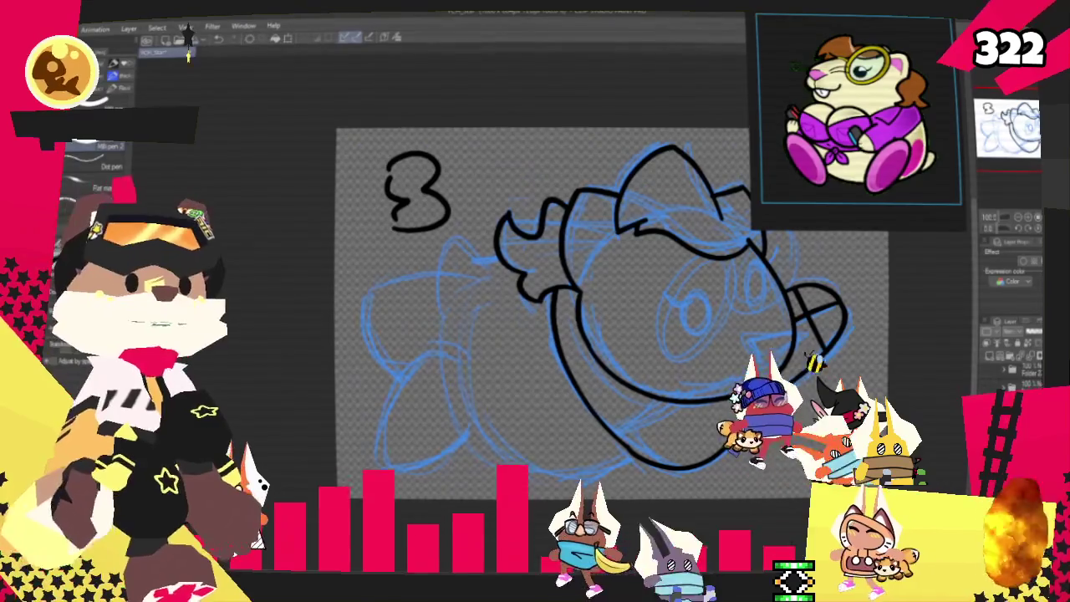
pyautogui.moveTo(424, 374); pyautogui.dragTo(410, 374)
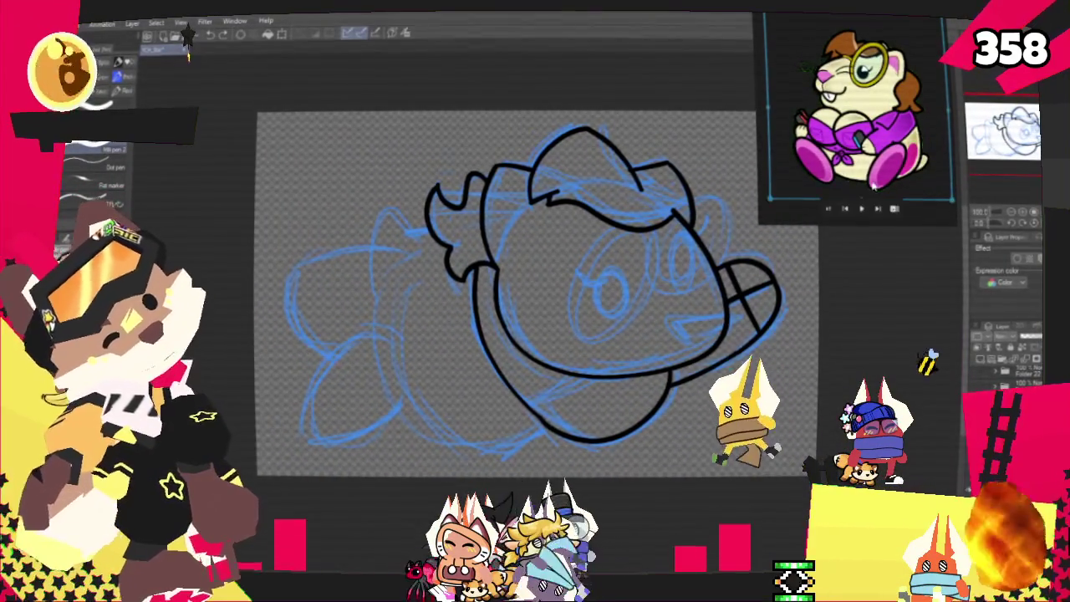
# Ink the lower left edge of the body and the mouth on the face.
pyautogui.moveTo(391, 263); pyautogui.dragTo(506, 447)
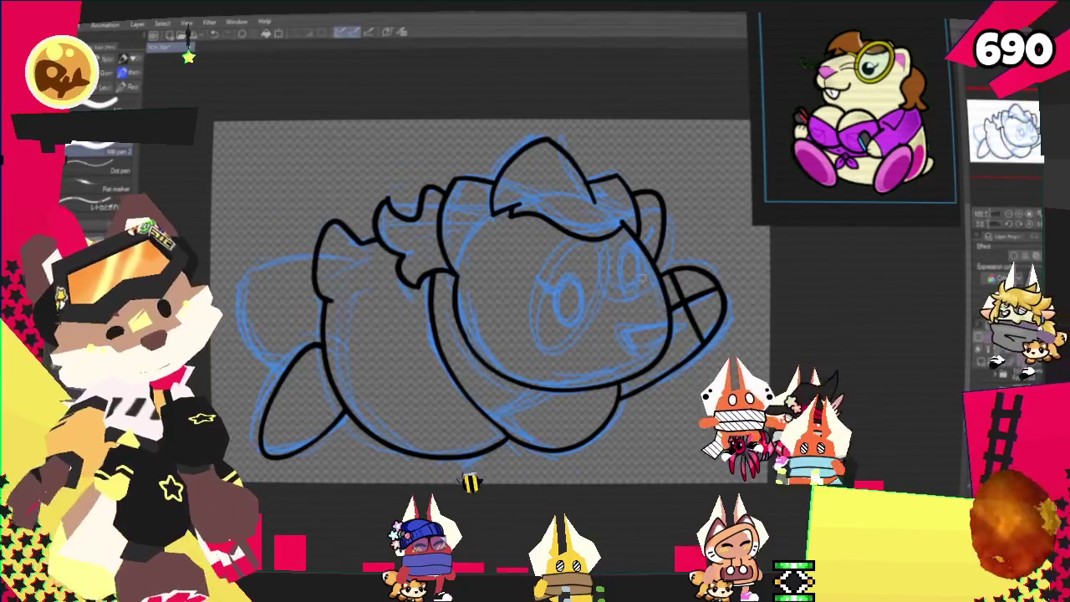
pyautogui.moveTo(660, 325)
pyautogui.mouseDown()
pyautogui.moveTo(618, 331)
pyautogui.moveTo(646, 354)
pyautogui.mouseUp()
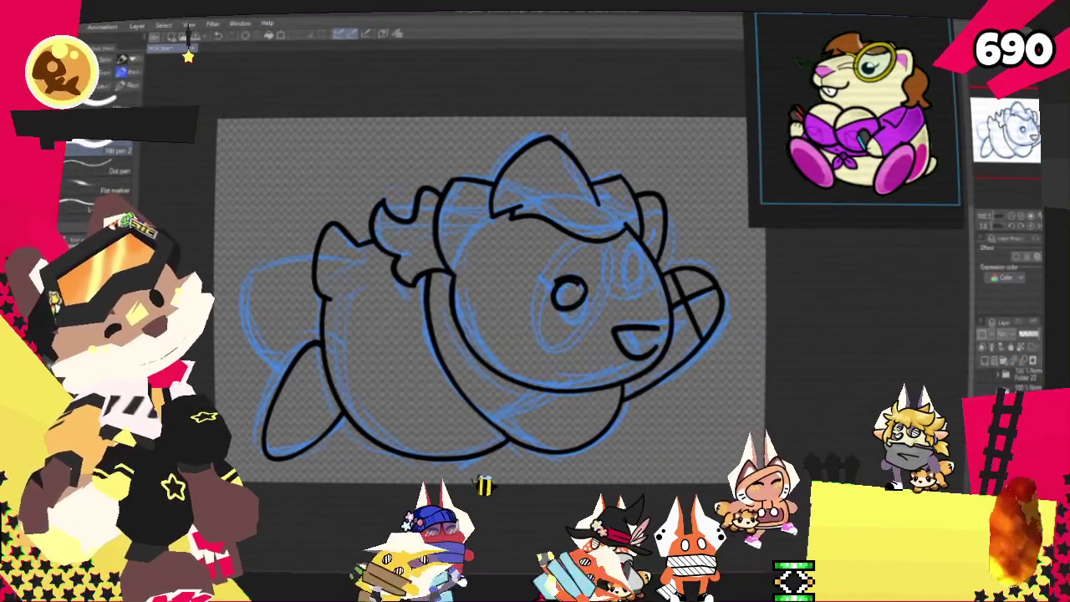
# Ink the left eye and right pupil, then dot a white highlight into the left eye.
pyautogui.moveTo(572, 278)
pyautogui.mouseDown()
pyautogui.moveTo(576, 304)
pyautogui.moveTo(548, 283)
pyautogui.mouseUp()
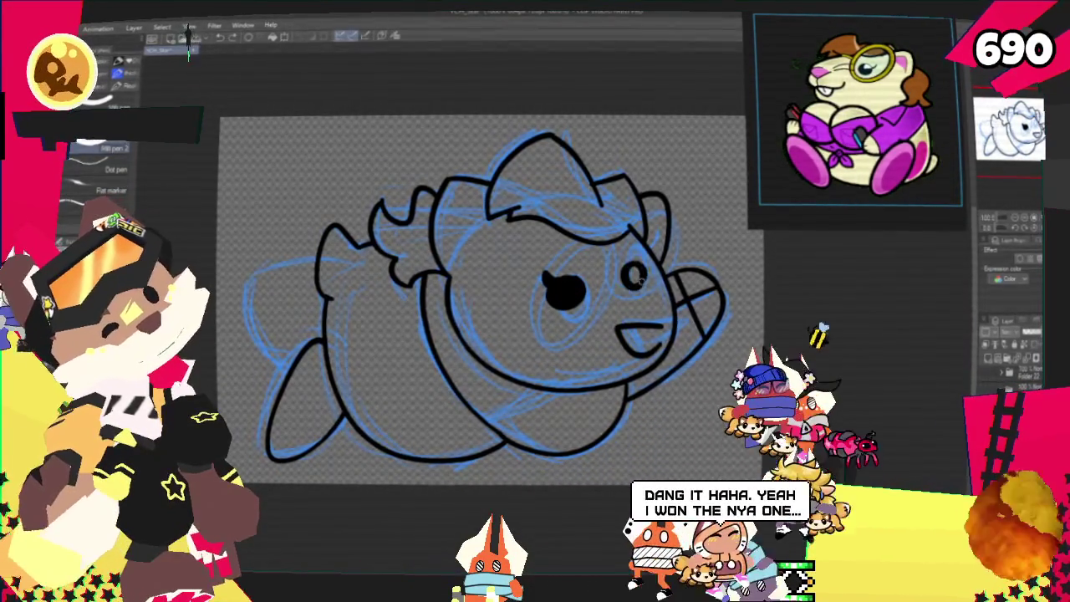
pyautogui.moveTo(632, 269); pyautogui.dragTo(634, 278)
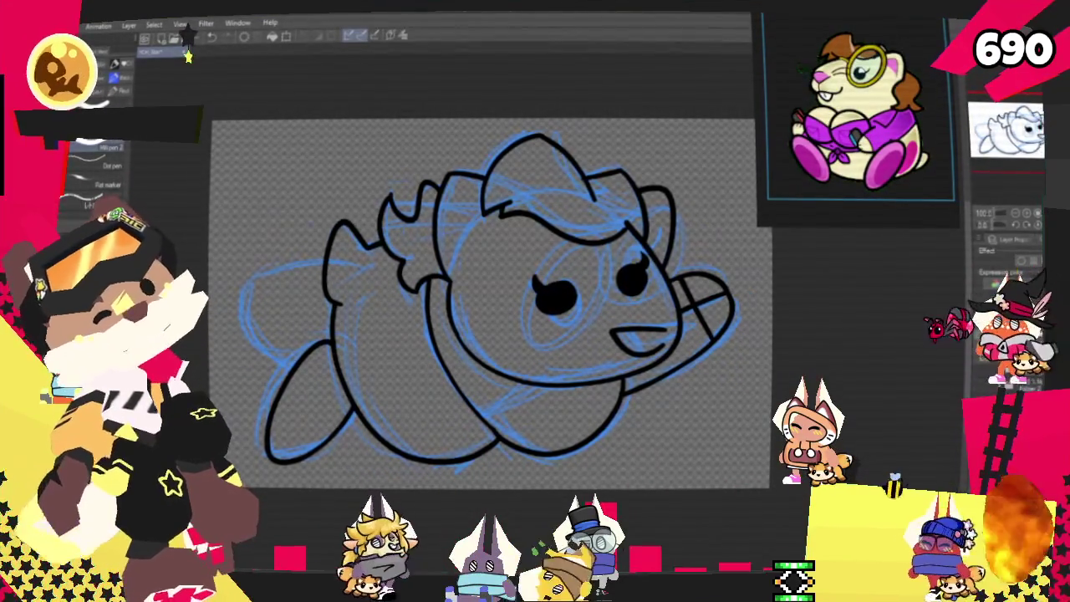
pyautogui.click(562, 291)
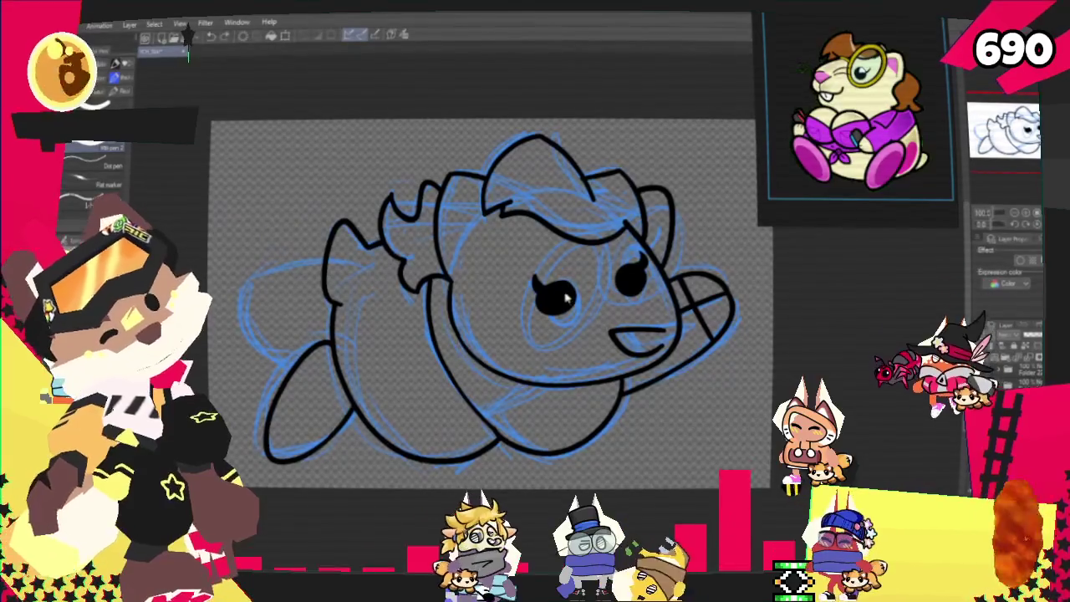
# Add a white highlight to the right eye, then try a frown mouth and undo it.
pyautogui.click(626, 276)
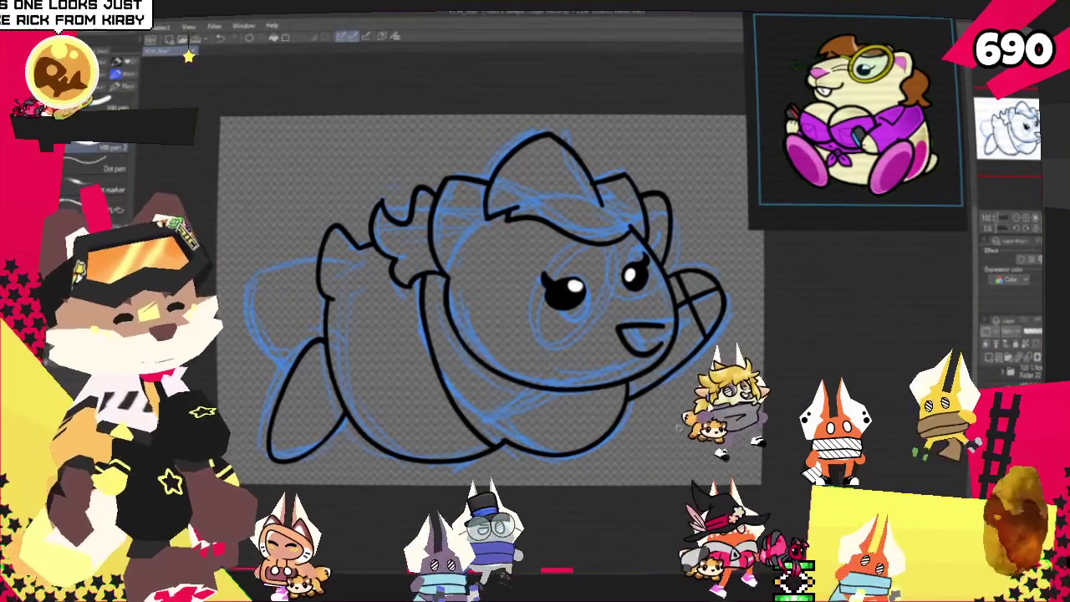
pyautogui.moveTo(576, 287)
pyautogui.mouseDown()
pyautogui.moveTo(617, 320)
pyautogui.moveTo(628, 315)
pyautogui.mouseUp()
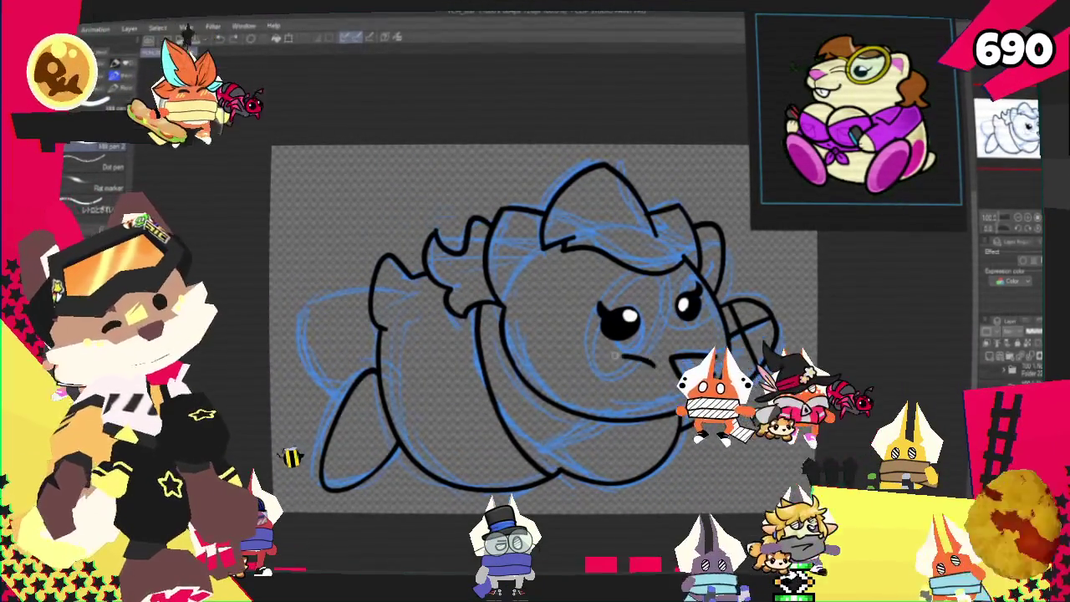
pyautogui.moveTo(606, 376); pyautogui.dragTo(657, 368)
pyautogui.hotkey('ctrl', 'z')
pyautogui.hotkey('ctrl', 'z')
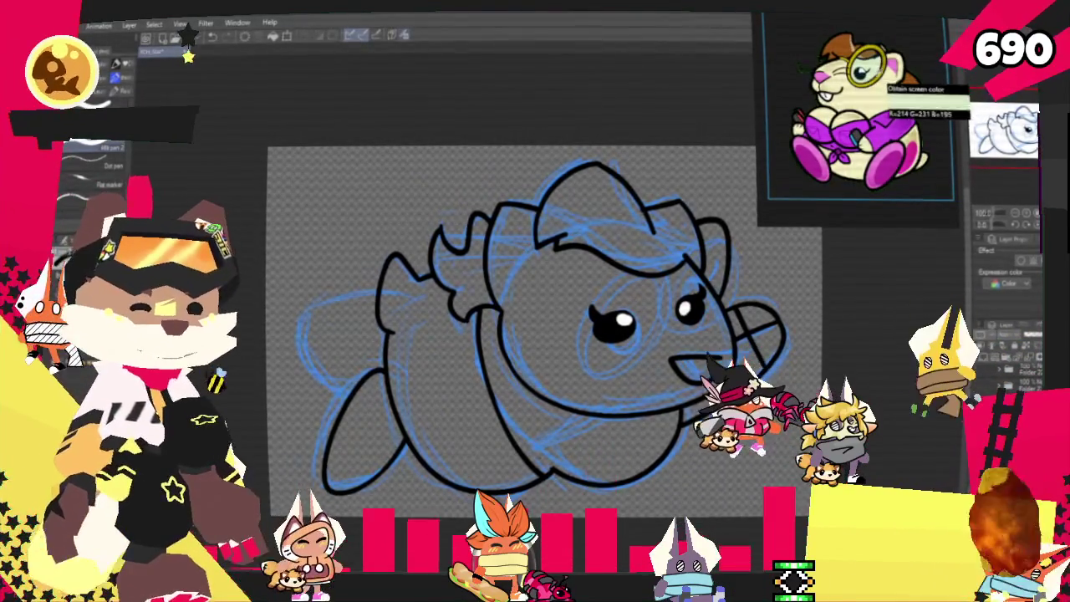
# Sample a colour from the reference and add a border effect to the layer.
pyautogui.click(874, 101)
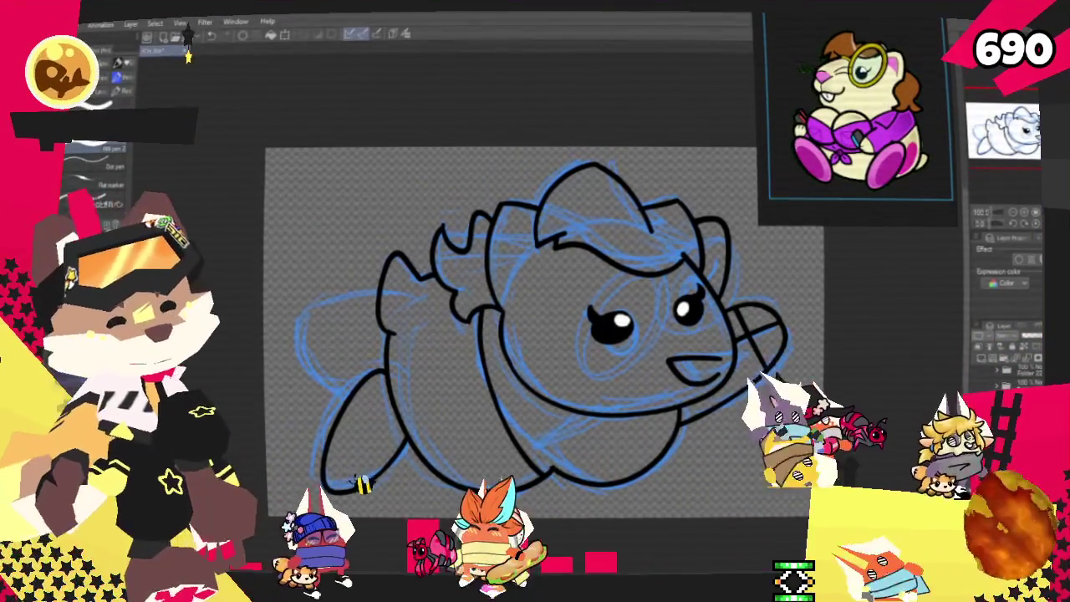
pyautogui.click(1016, 259)
pyautogui.click(1030, 303)
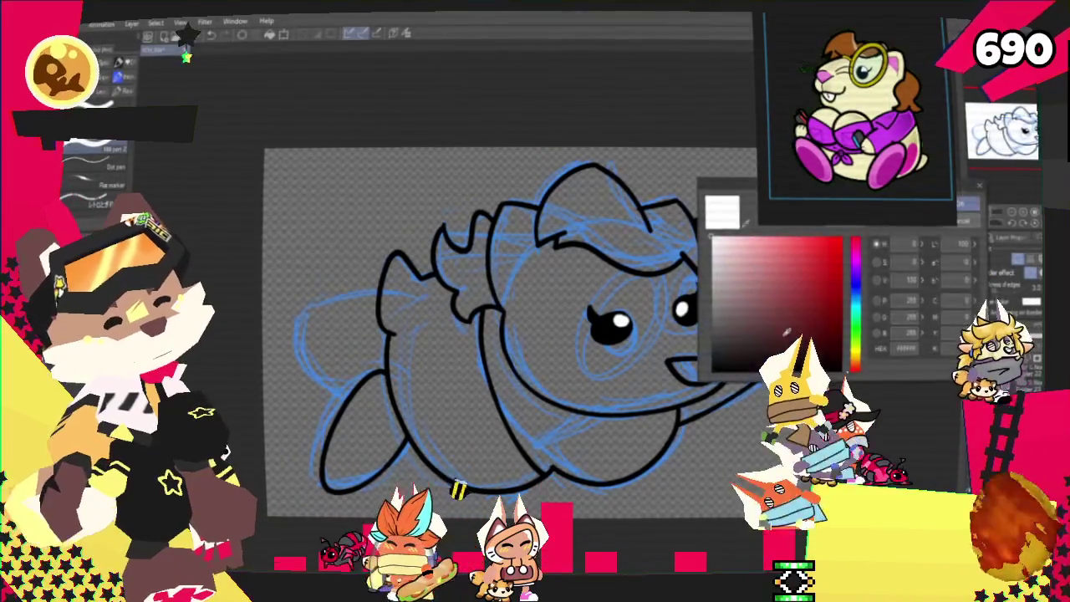
pyautogui.press('Return')
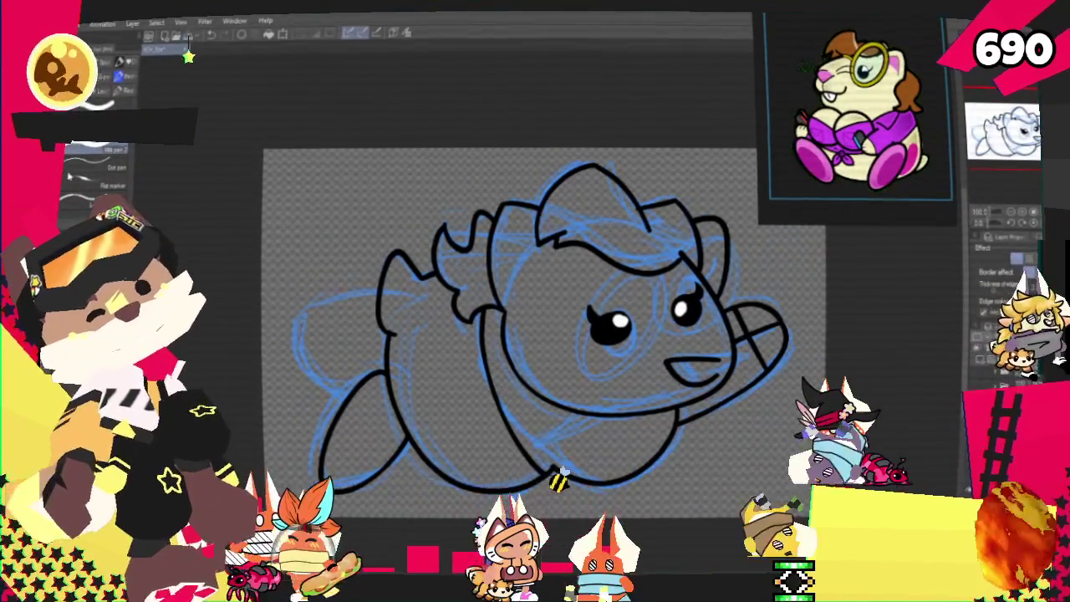
# Draw yellow round glasses over the eyes and nudge them slightly left and down.
pyautogui.press('u')
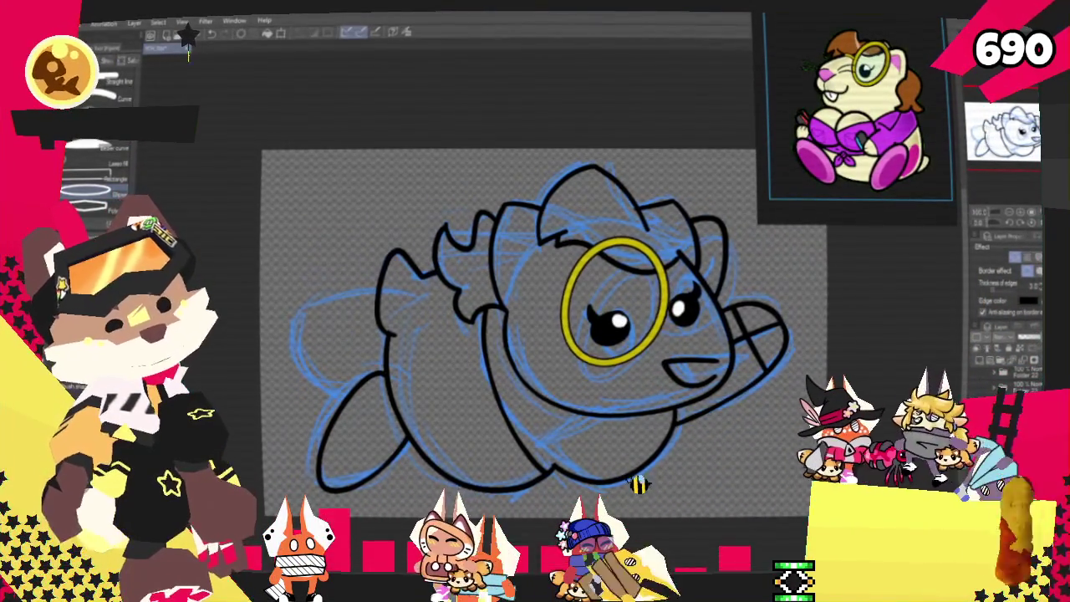
pyautogui.hotkey('ctrl', 'z')
pyautogui.moveTo(648, 222); pyautogui.dragTo(715, 351)
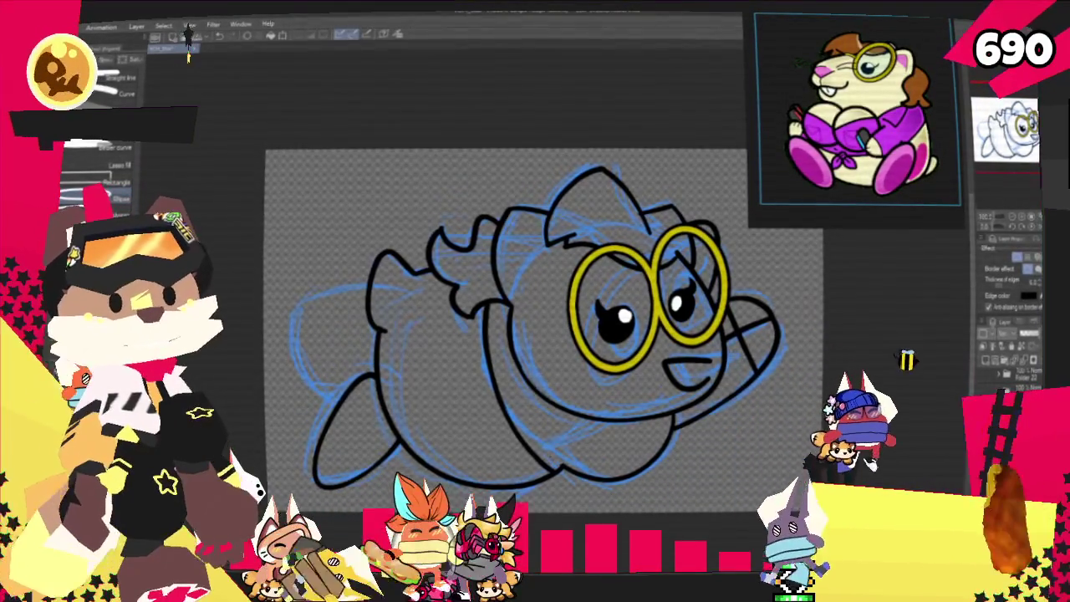
pyautogui.hotkey('ctrl', 't')
pyautogui.moveTo(697, 327); pyautogui.dragTo(692, 331)
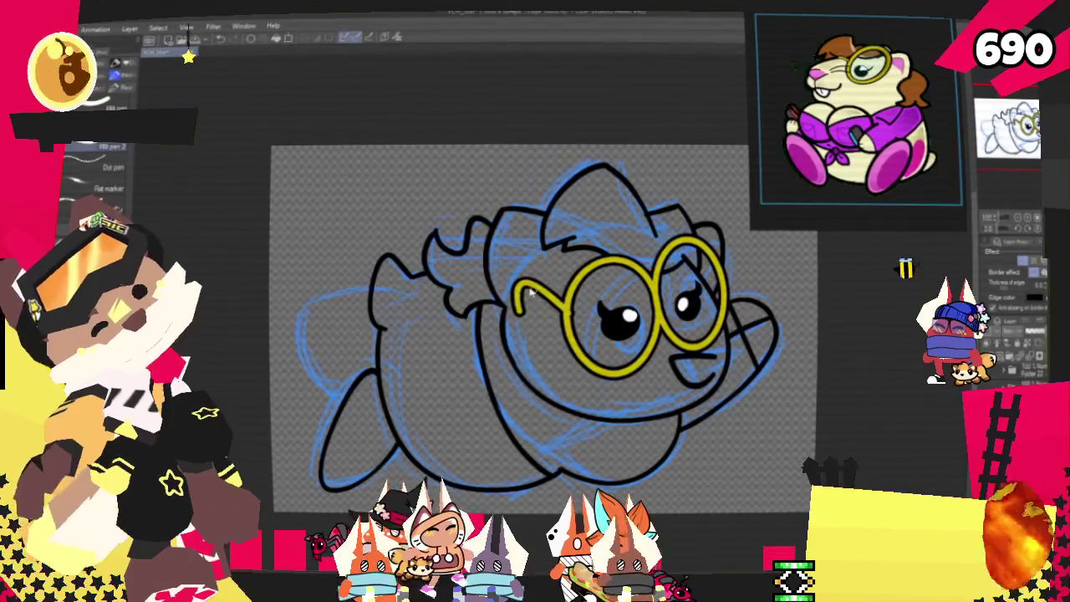
# Try drawing a yellow glasses arm toward the cheek, then undo it.
pyautogui.moveTo(563, 293); pyautogui.dragTo(492, 306)
pyautogui.hotkey('ctrl', 'z')
pyautogui.moveTo(564, 293); pyautogui.dragTo(492, 306)
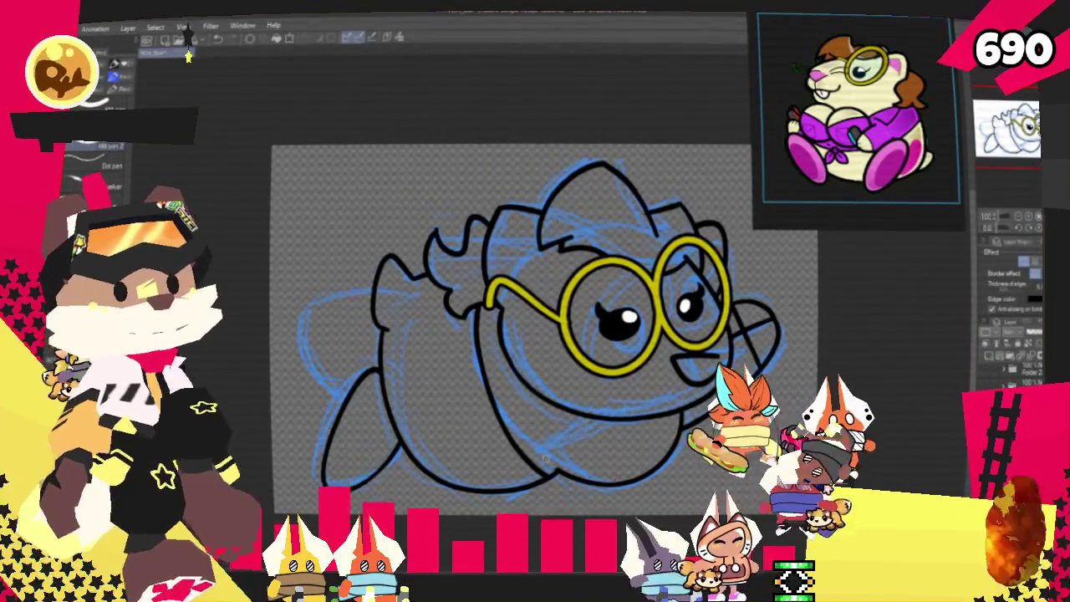
pyautogui.hotkey('ctrl', 'z')
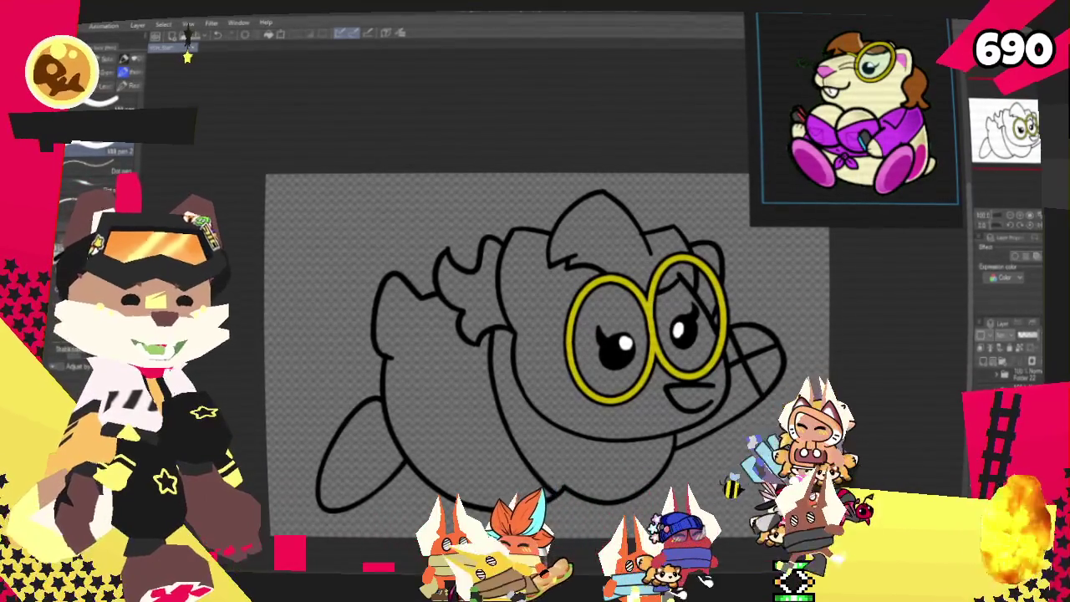
# Sample cream from the reference and fill the hamster's face with it.
pyautogui.scroll(3, 936, 94)
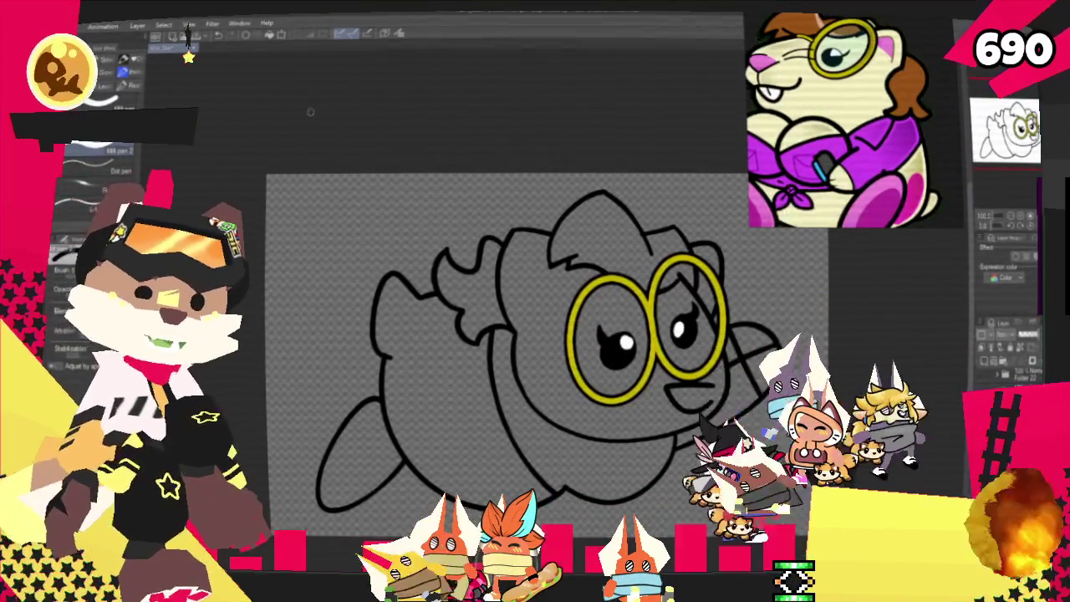
pyautogui.click(401, 35)
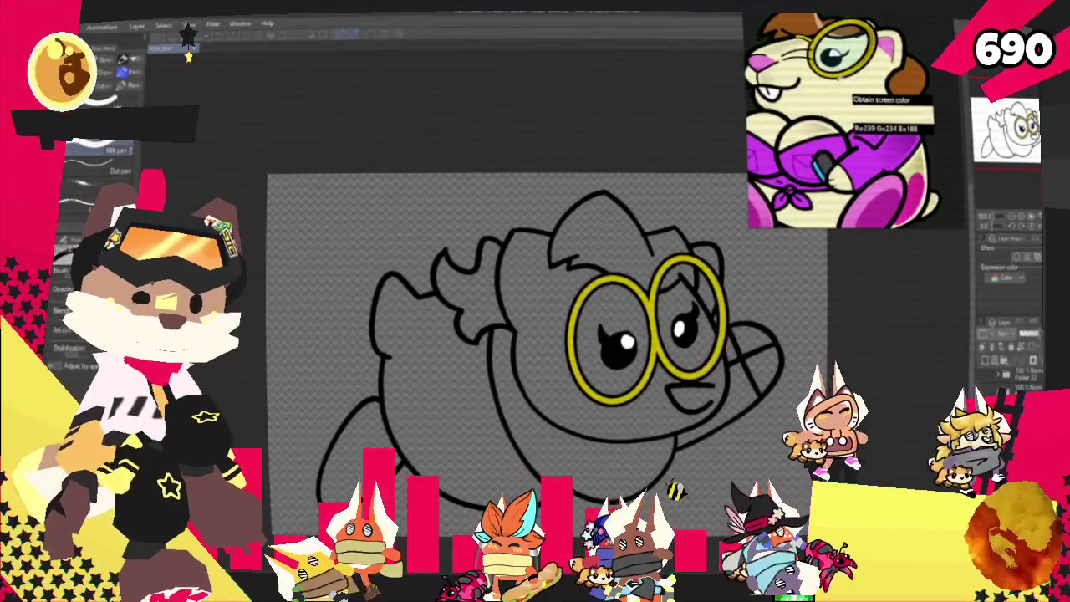
pyautogui.press('g')
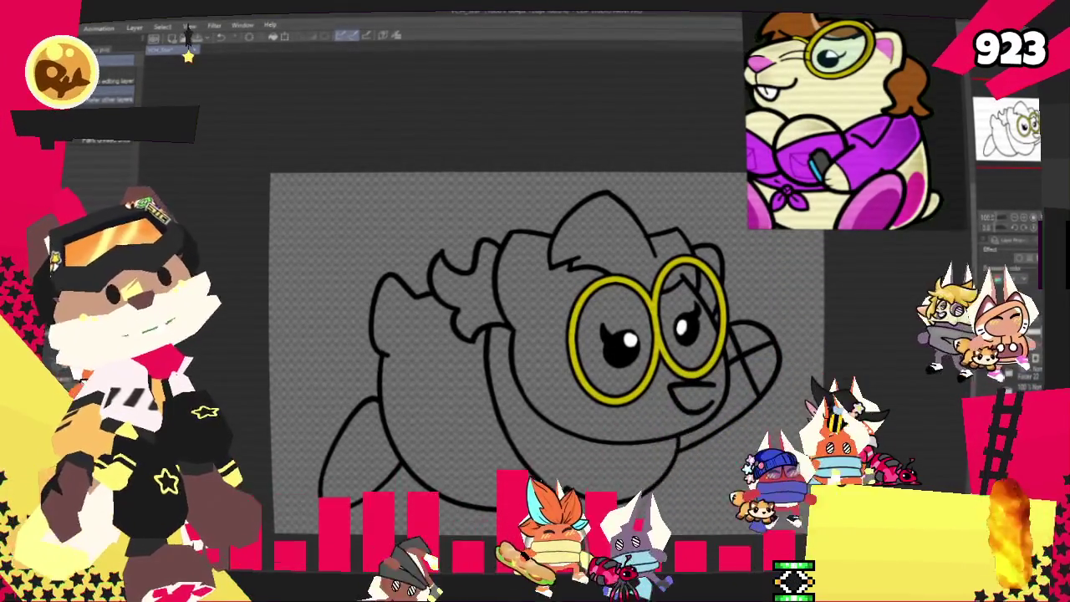
pyautogui.scroll(2, 535, 430)
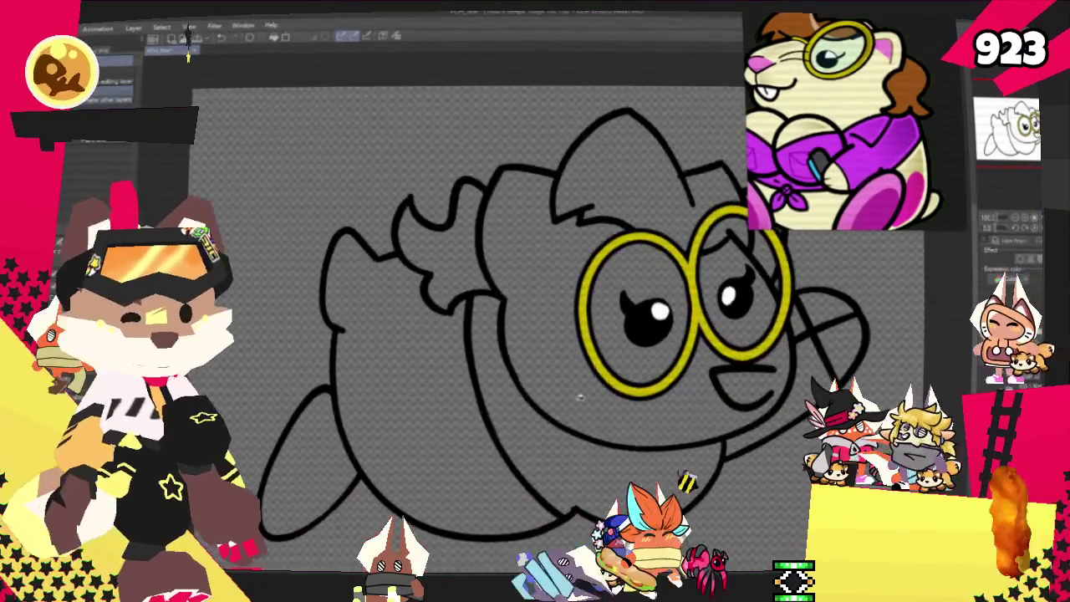
pyautogui.hotkey('ctrl', 'z')
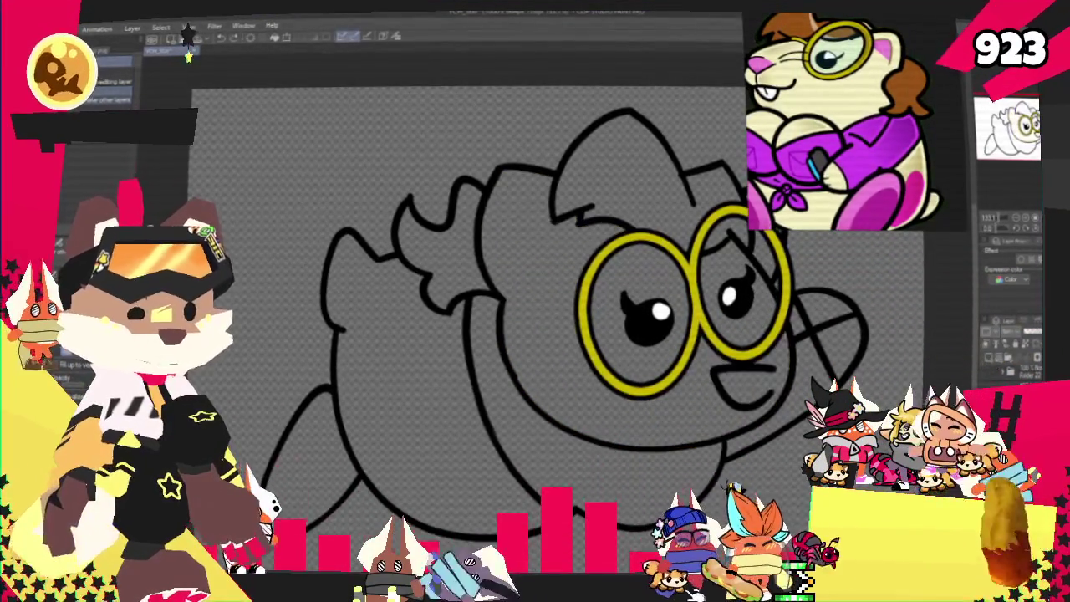
pyautogui.hotkey('ctrl', 'y')
pyautogui.hotkey('ctrl', '-')
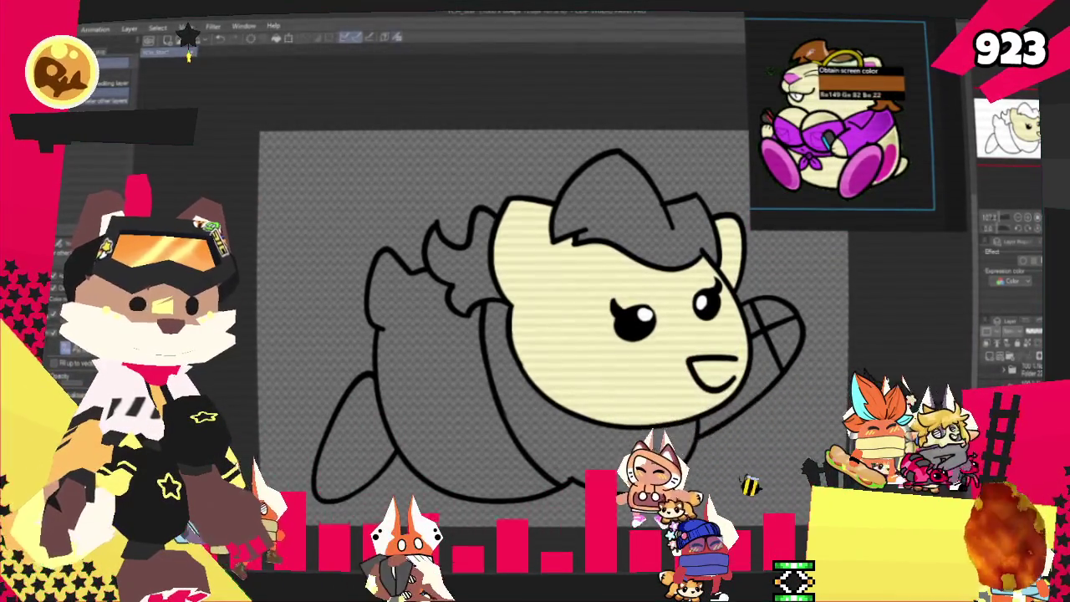
# Fill the hair brown, the body cream and the body and arm purple.
pyautogui.hotkey('ctrl', 'y')
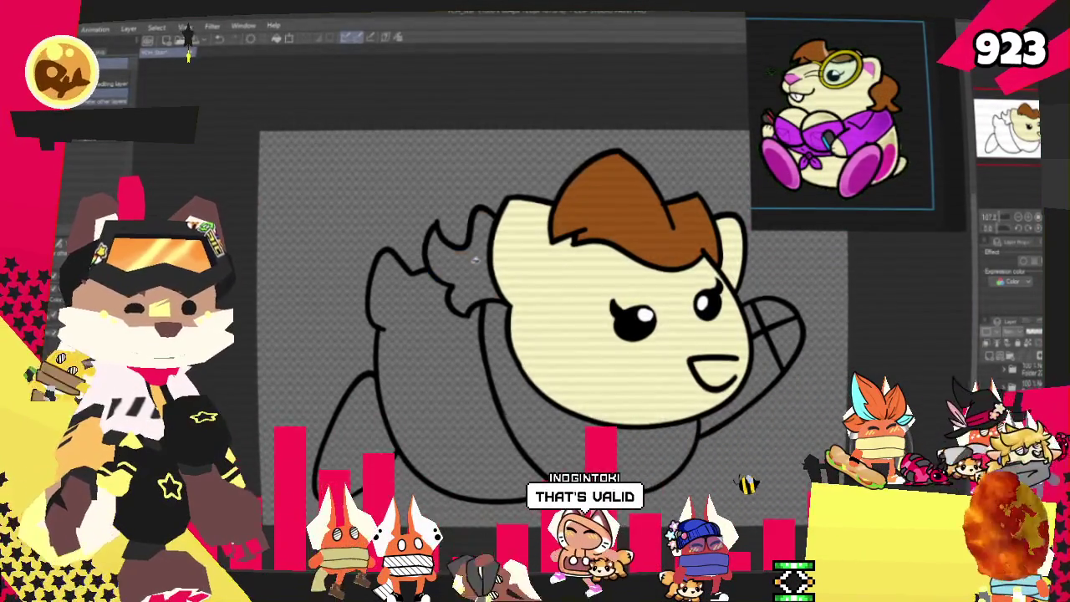
pyautogui.hotkey('ctrl', '+')
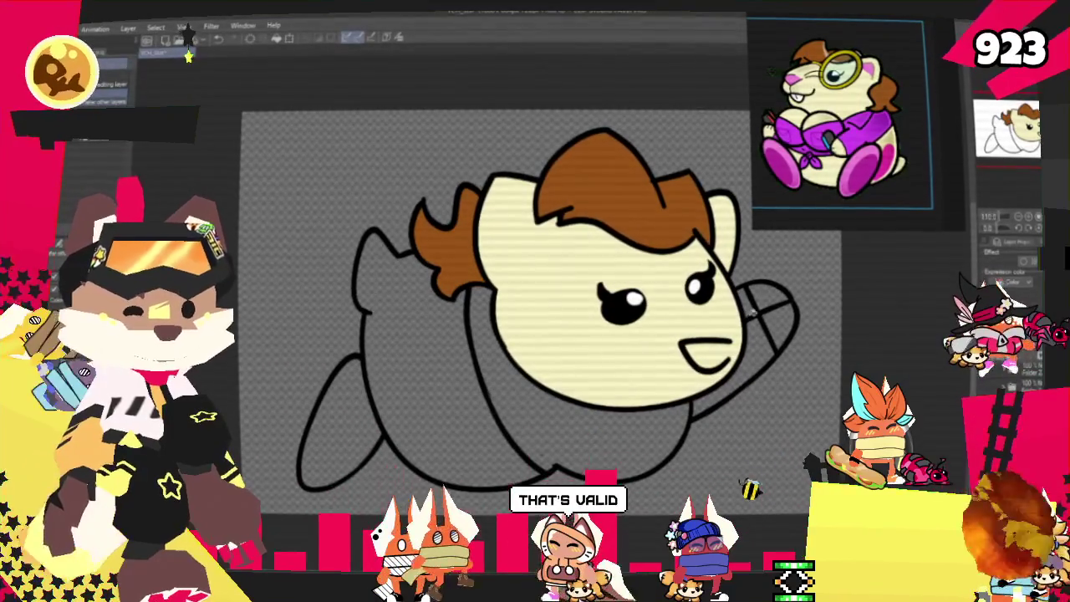
pyautogui.hotkey('ctrl', 'y')
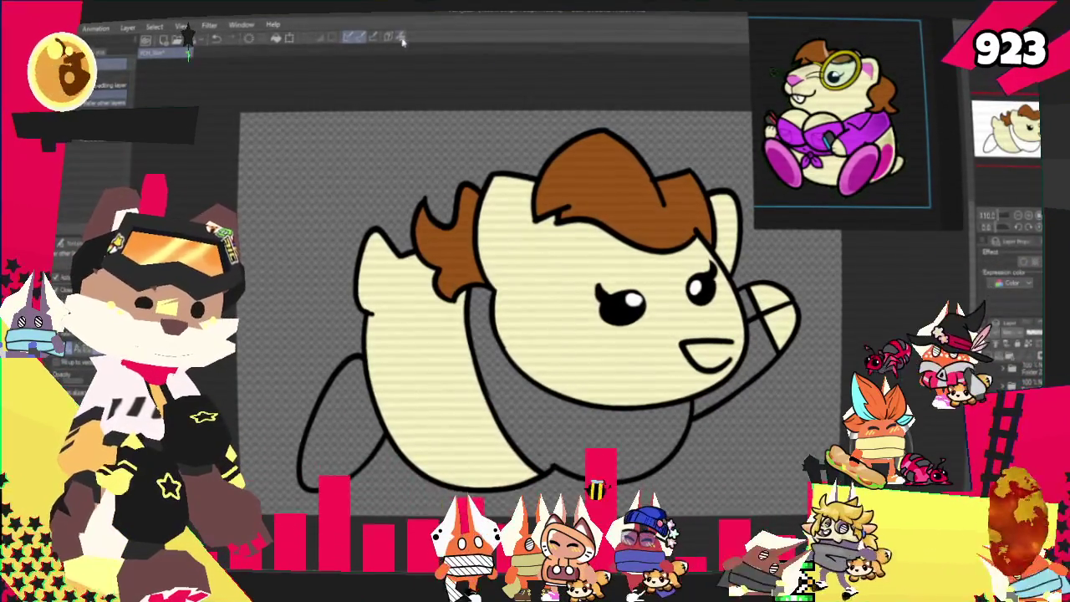
pyautogui.click(750, 306)
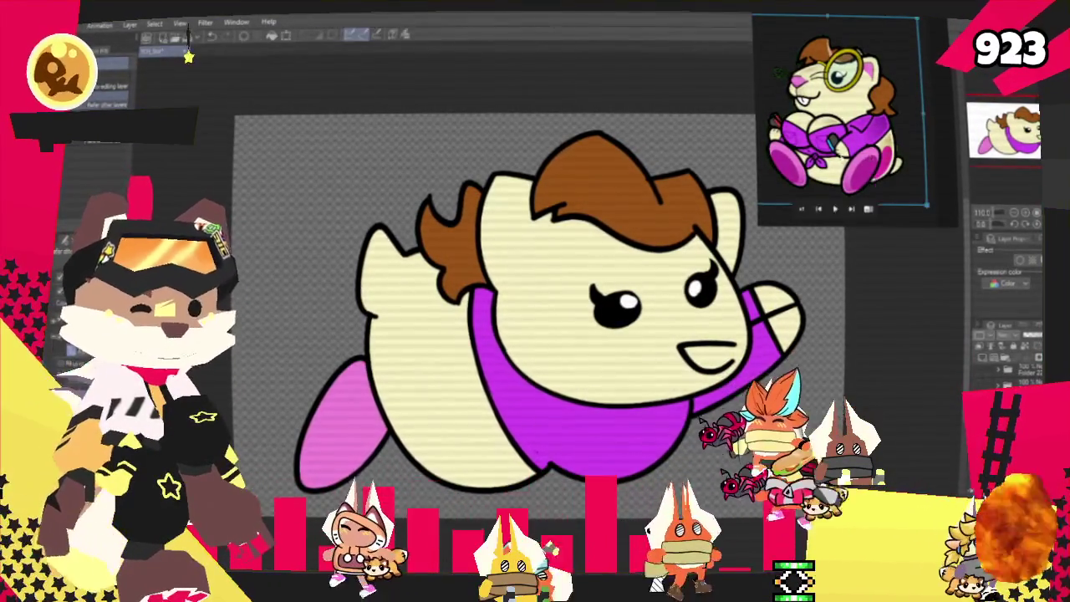
pyautogui.moveTo(841, 113)
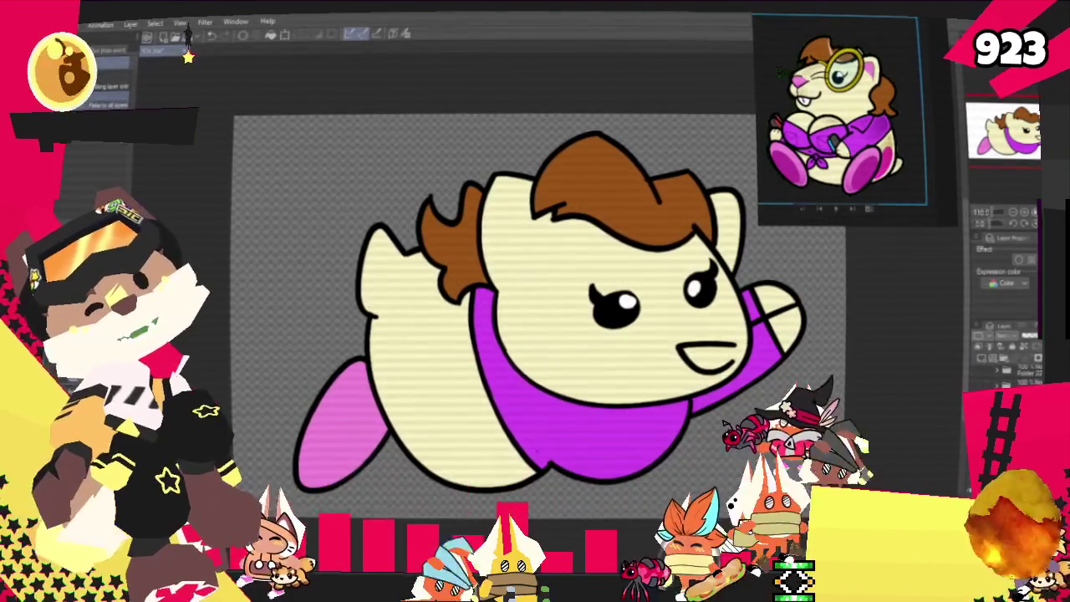
# With the pen, shade the pink foot, fill the mouth pink and paint a pink inner ear.
pyautogui.press('p')
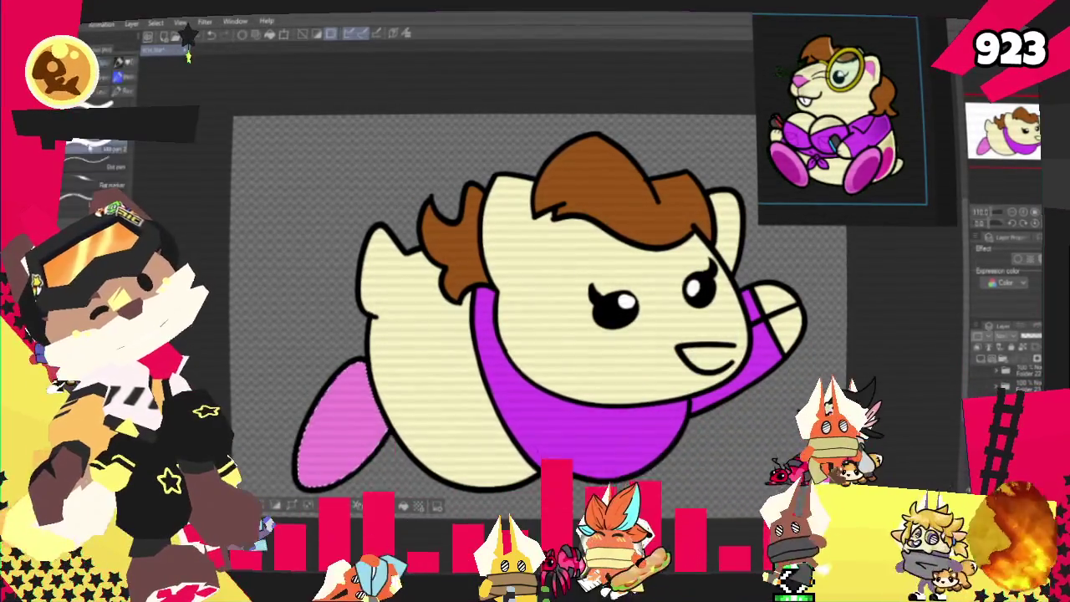
pyautogui.moveTo(326, 372); pyautogui.dragTo(309, 444)
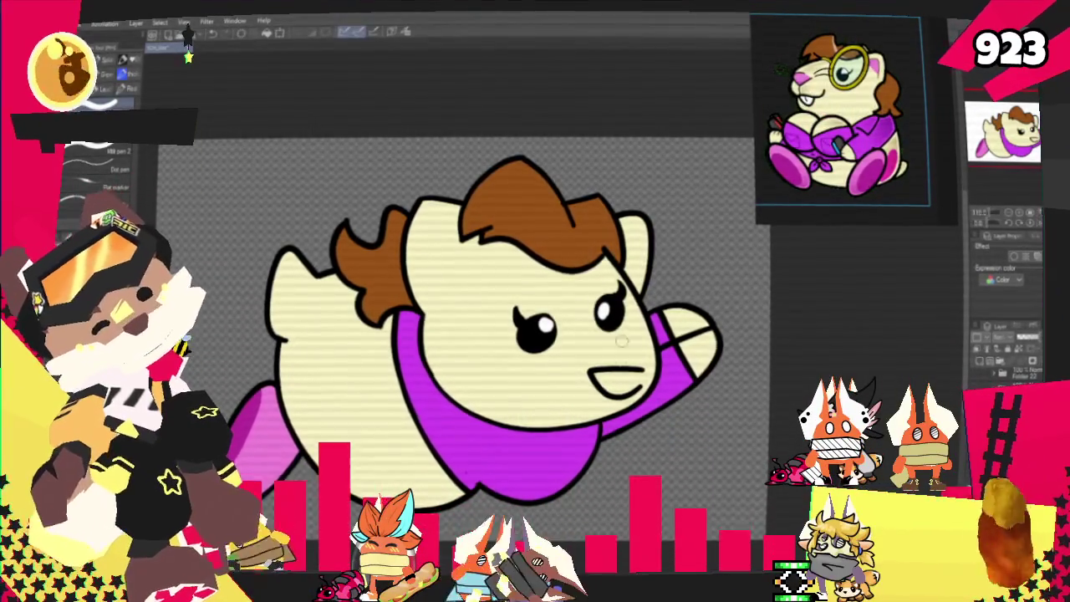
pyautogui.click(623, 382)
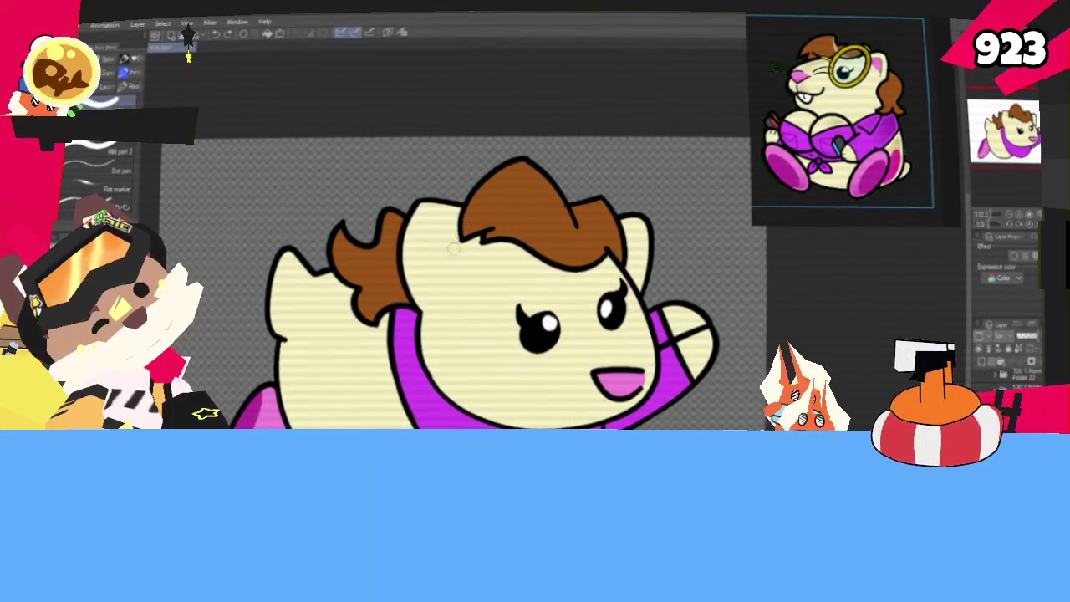
pyautogui.moveTo(459, 232)
pyautogui.mouseDown()
pyautogui.moveTo(472, 261)
pyautogui.moveTo(475, 251)
pyautogui.mouseUp()
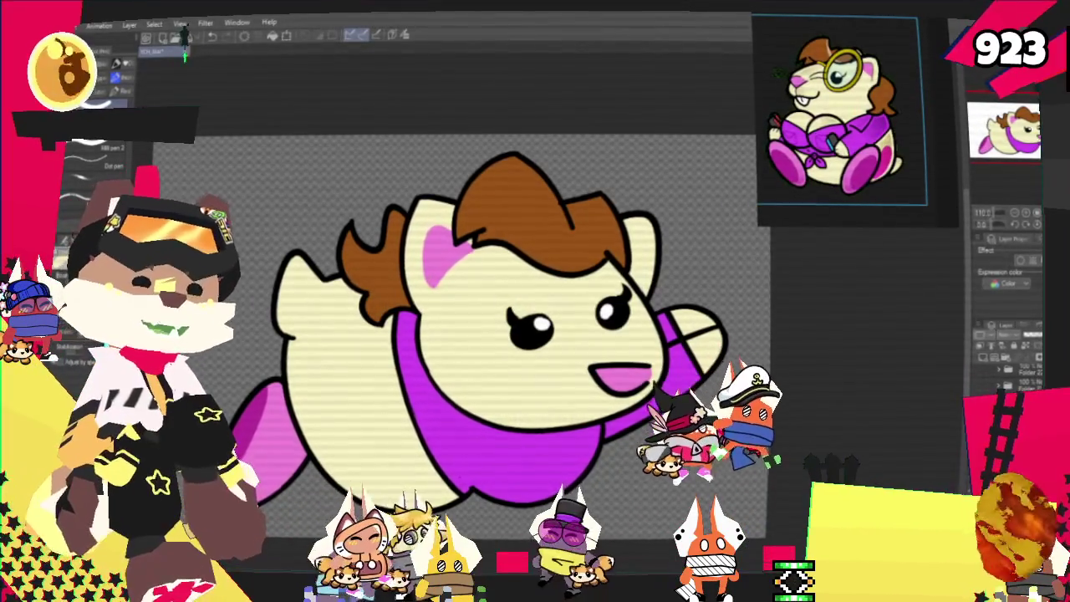
pyautogui.scroll(5, 845, 43)
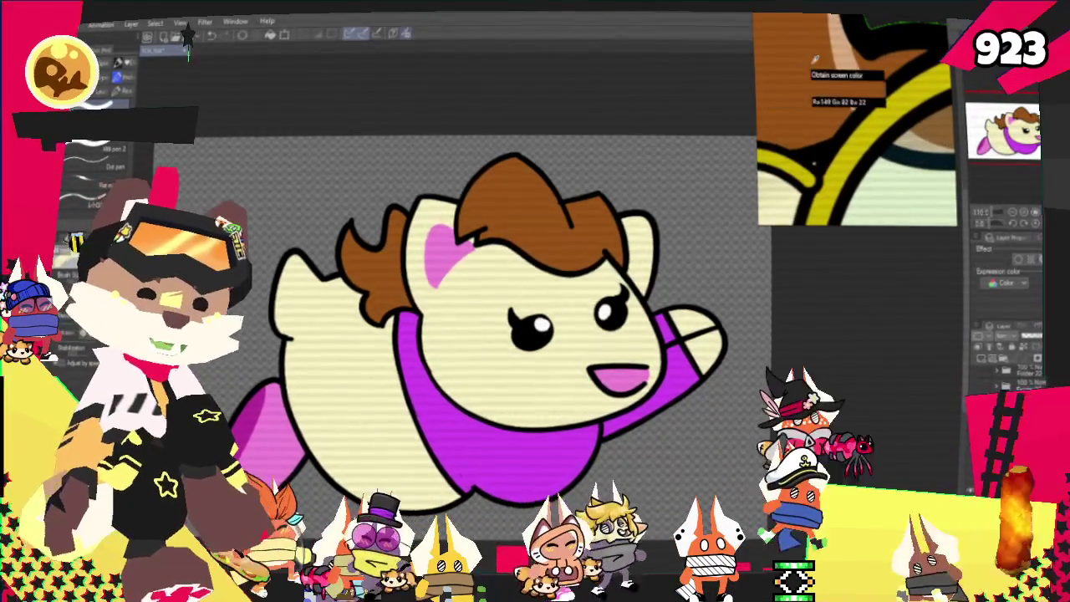
# Scroll around the canvas and zoom out to view the whole hamster.
pyautogui.scroll(-2, 618, 171)
pyautogui.scroll(2, 618, 171)
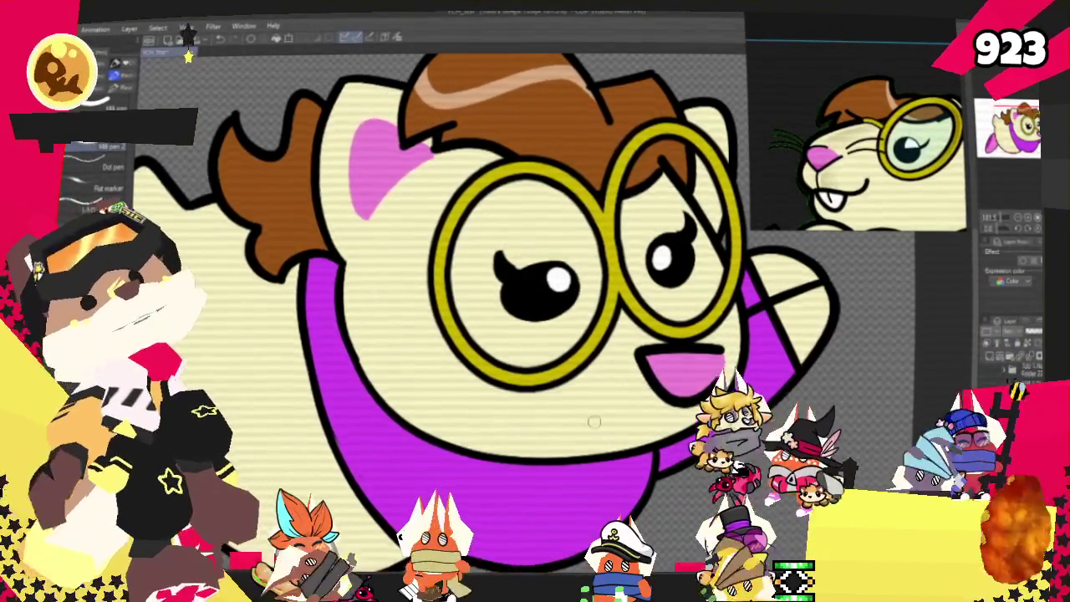
pyautogui.hotkey('ctrl', '0')
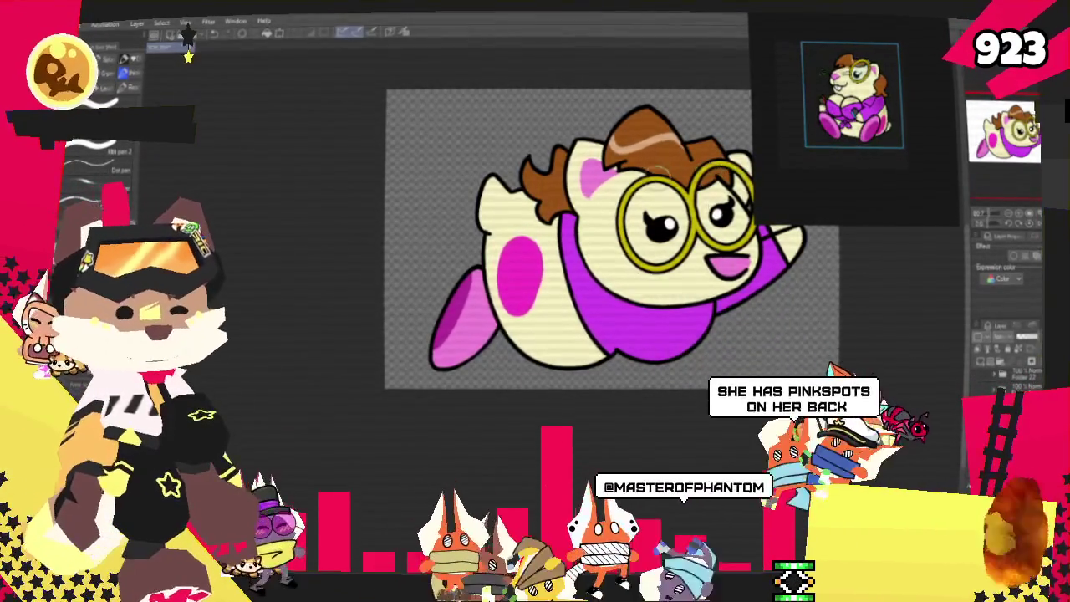
# Zoom in and close the gap in the belly outline with two short black strokes.
pyautogui.scroll(2, 661, 172)
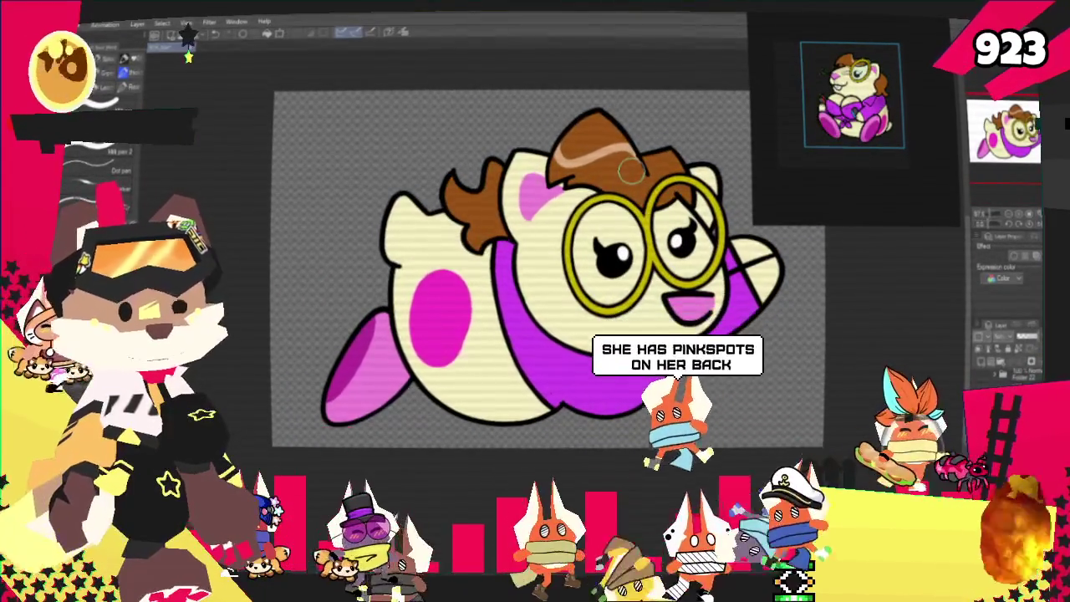
pyautogui.scroll(1, 707, 293)
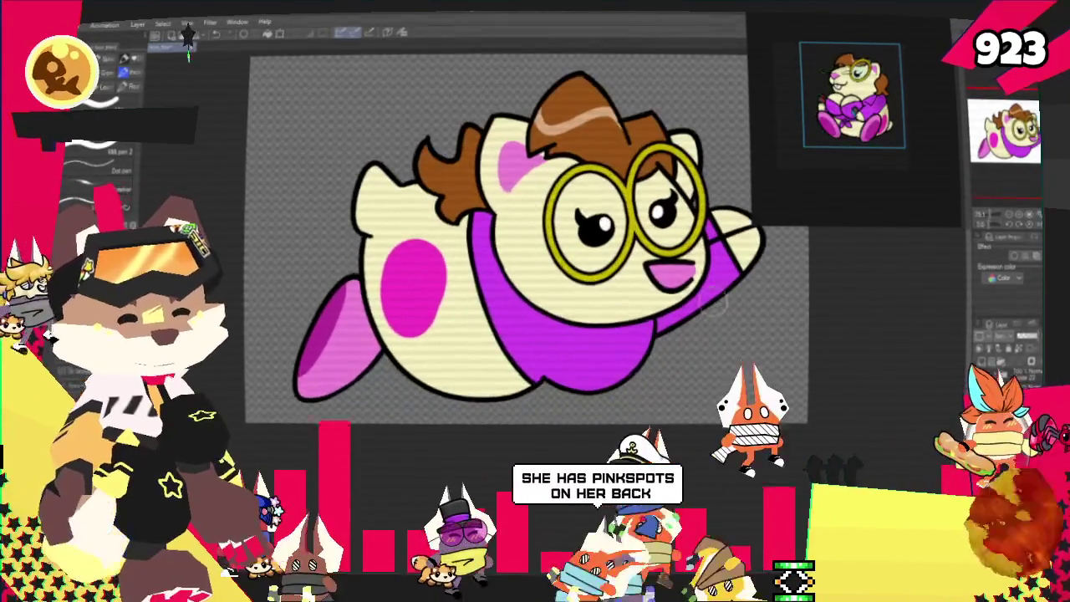
pyautogui.scroll(1, 706, 293)
pyautogui.scroll(2, 694, 301)
pyautogui.scroll(1, 685, 310)
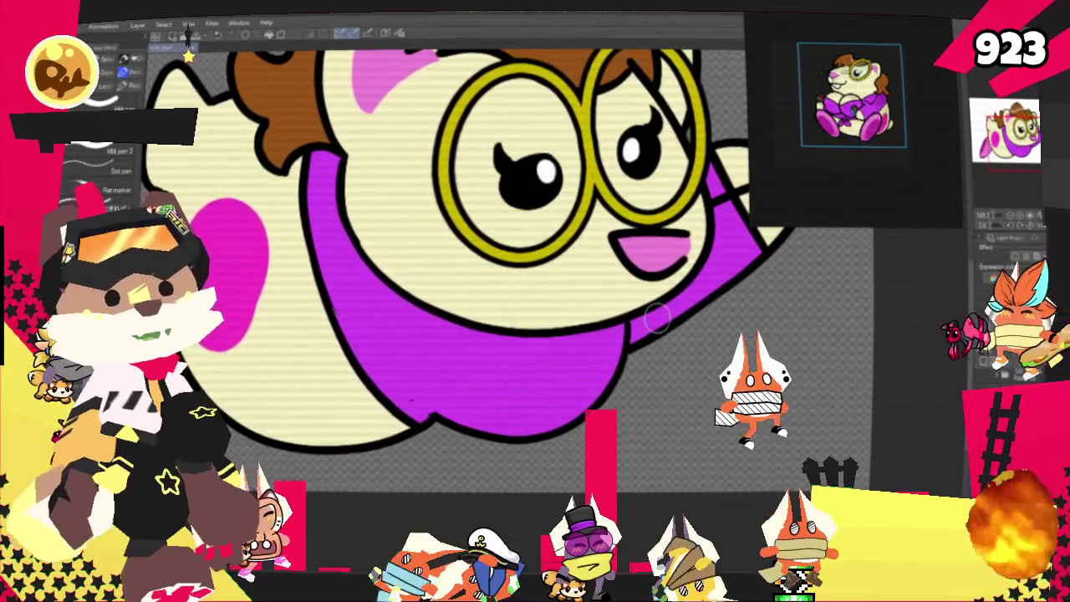
pyautogui.scroll(-1, 656, 317)
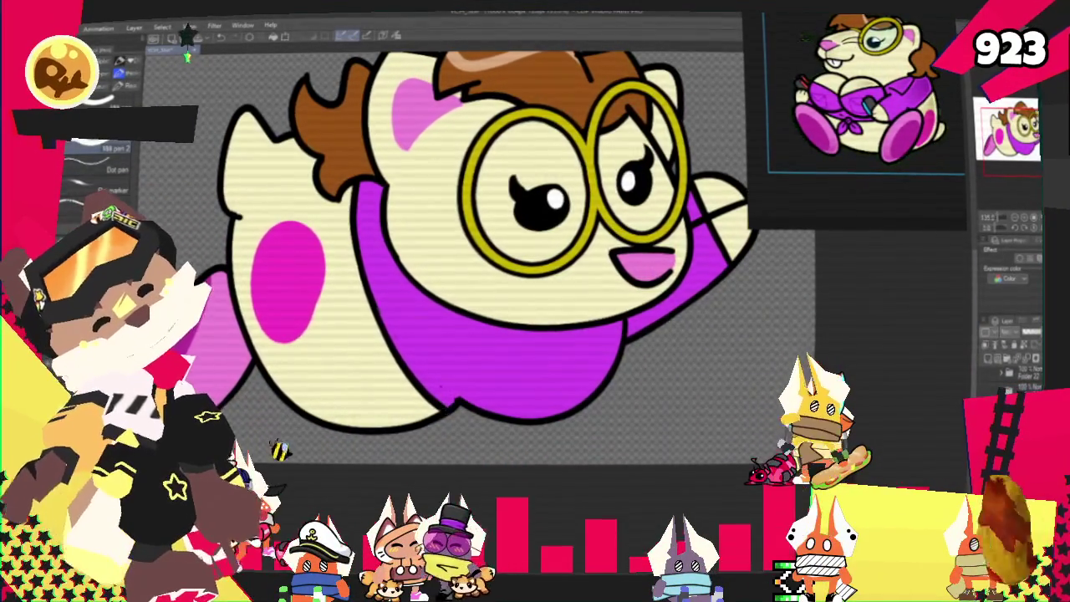
pyautogui.moveTo(447, 407); pyautogui.dragTo(468, 430)
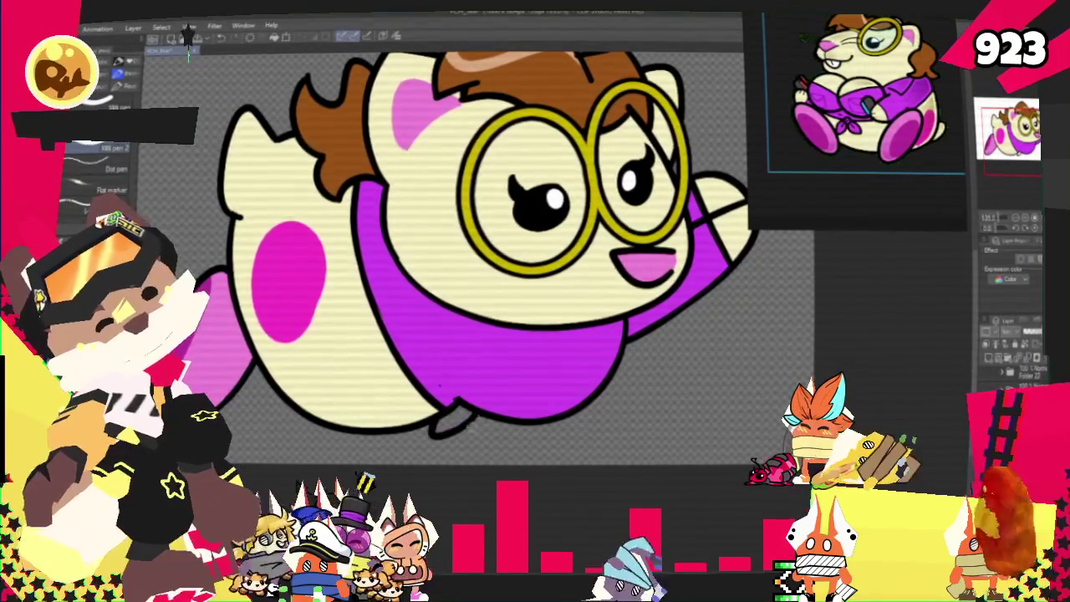
pyautogui.moveTo(439, 416); pyautogui.dragTo(468, 411)
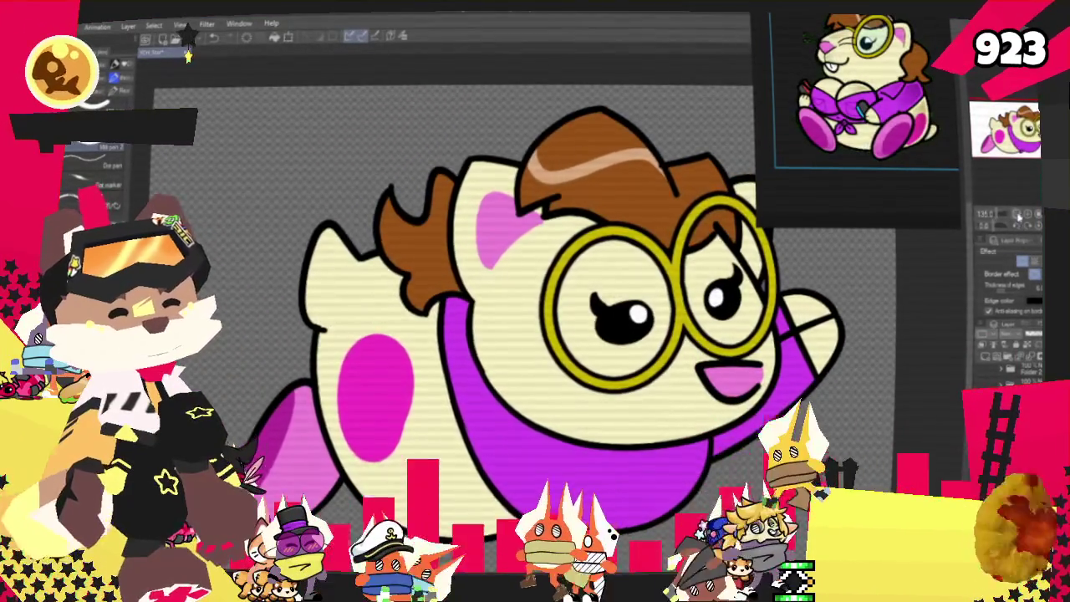
pyautogui.hotkey('ctrl', '-')
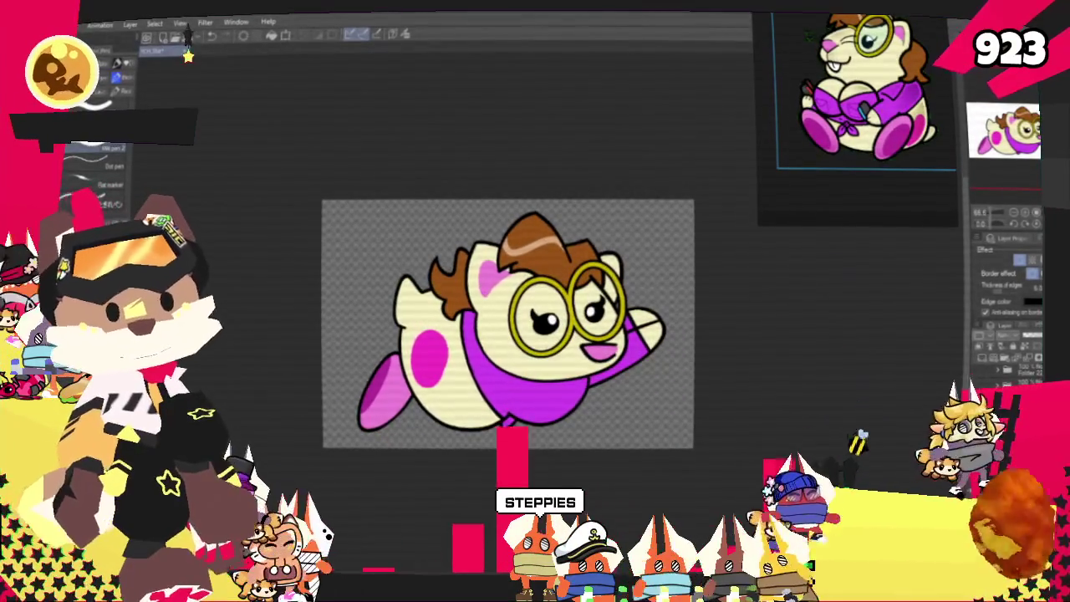
# Export the hamster artwork as a single-layer PNG image.
pyautogui.hotkey('alt', 'f')
pyautogui.moveTo(126, 159)
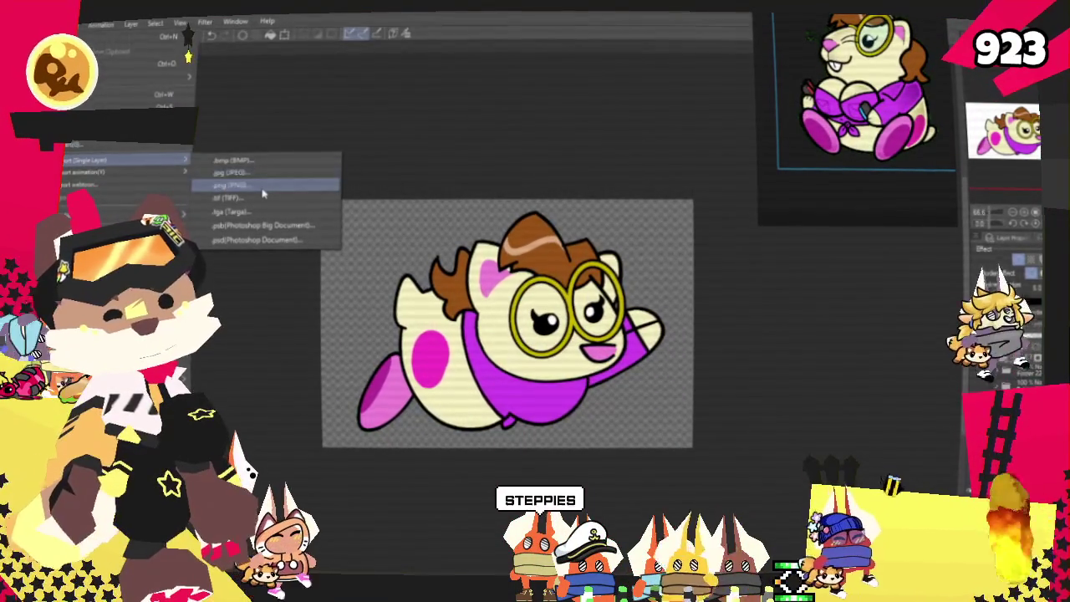
pyautogui.click(263, 194)
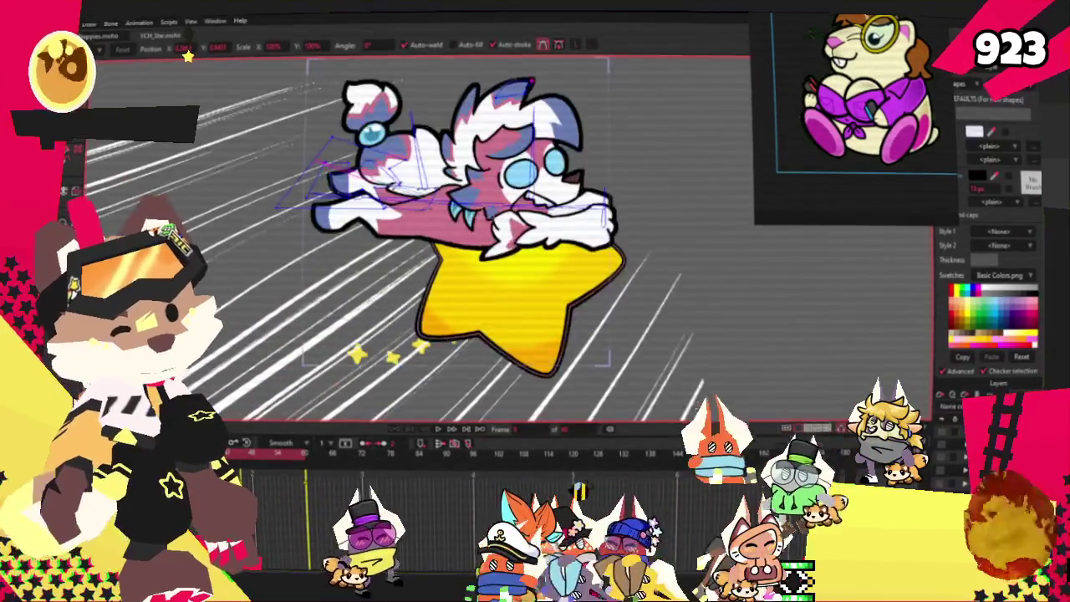
# Replace the image layer's picture with the Gadworks character artwork through Layer Settings.
pyautogui.press('m')
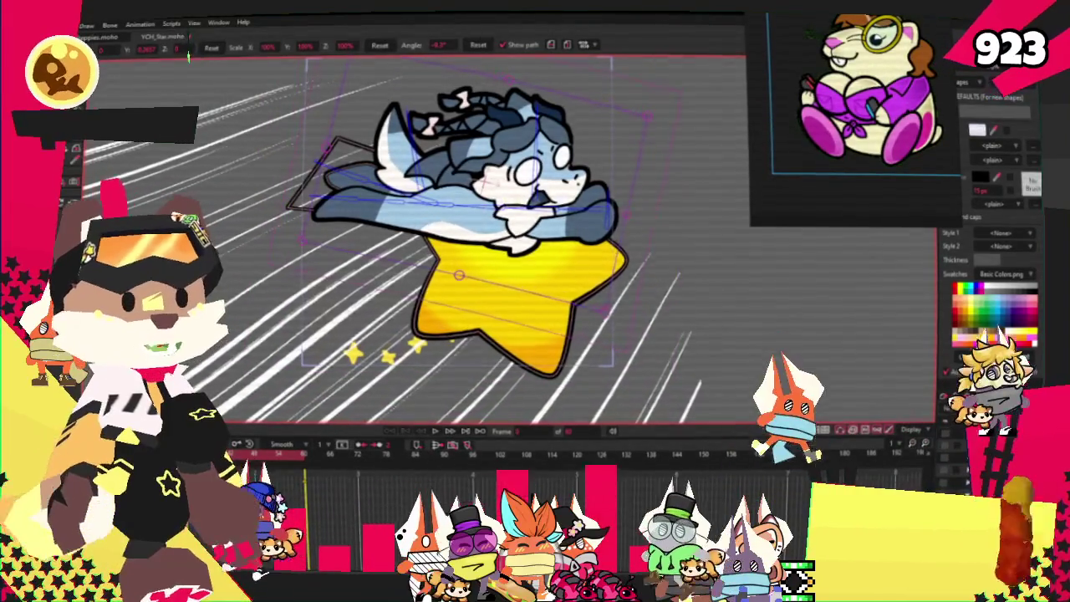
pyautogui.doubleClick(987, 434)
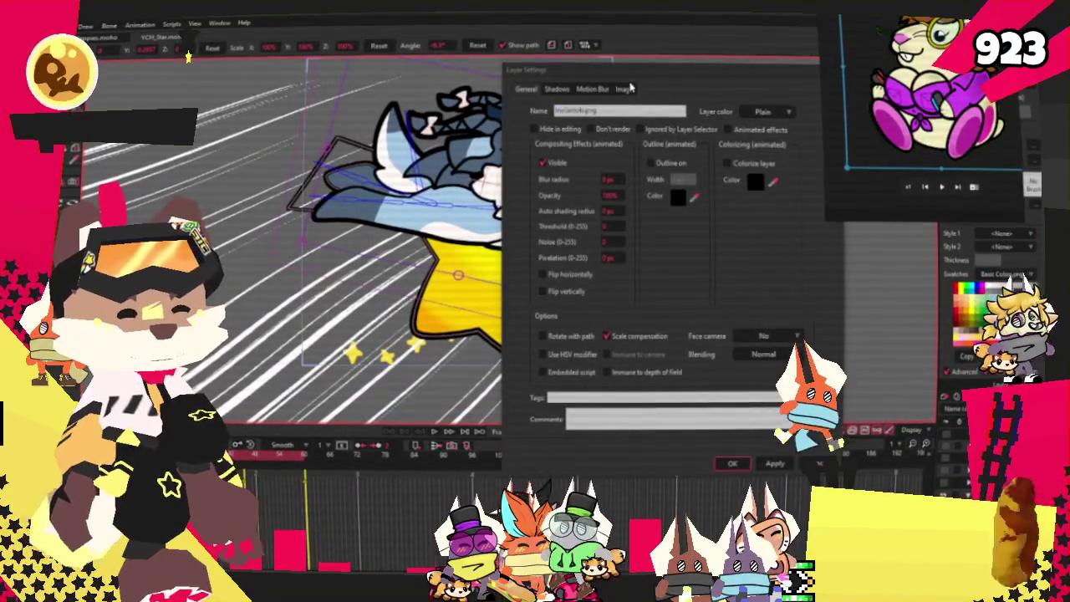
pyautogui.click(627, 89)
pyautogui.click(614, 128)
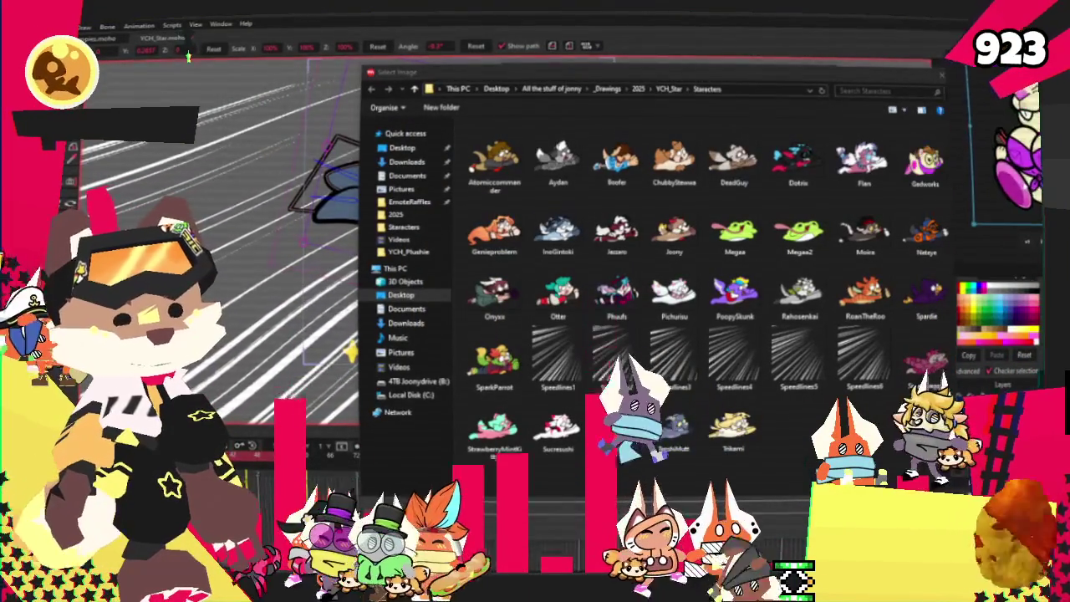
pyautogui.click(925, 161)
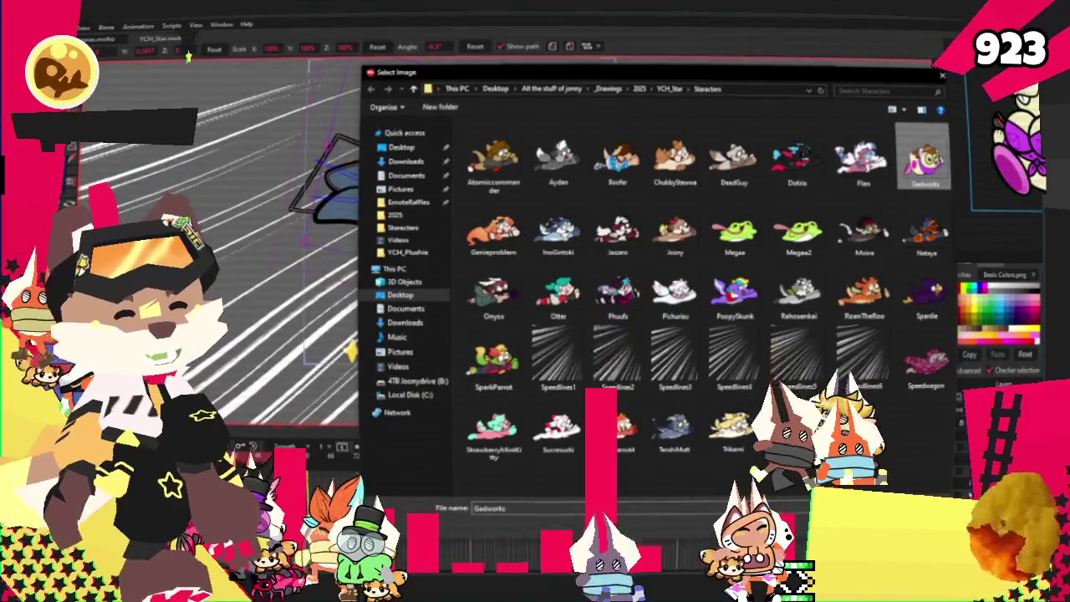
pyautogui.press('Return')
pyautogui.press('Return')
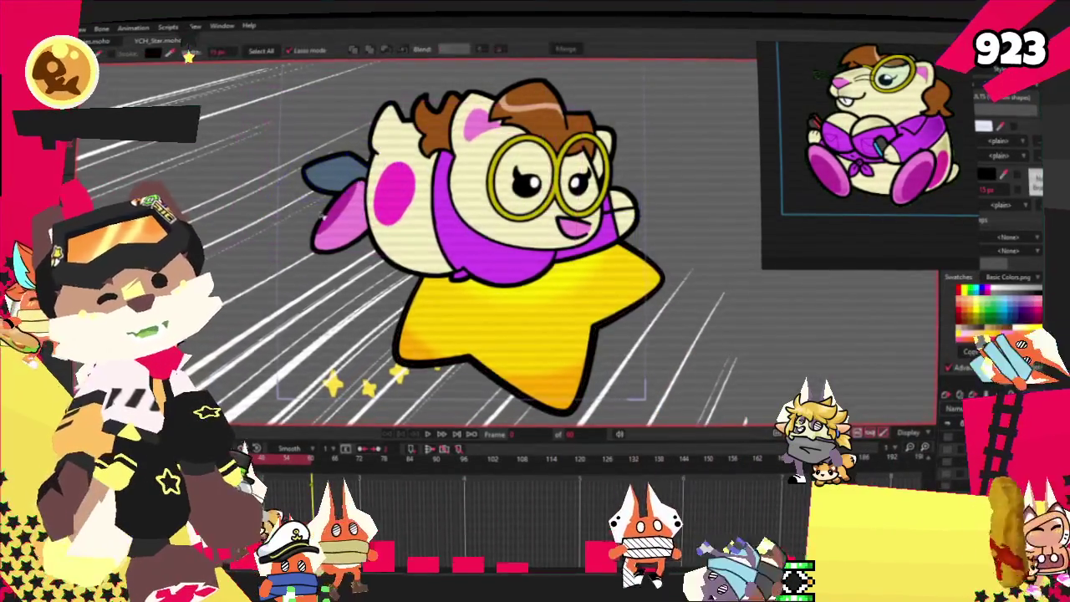
# Recolour the blue ear shape with a pink swatch.
pyautogui.press('g')
pyautogui.scroll(3, 343, 165)
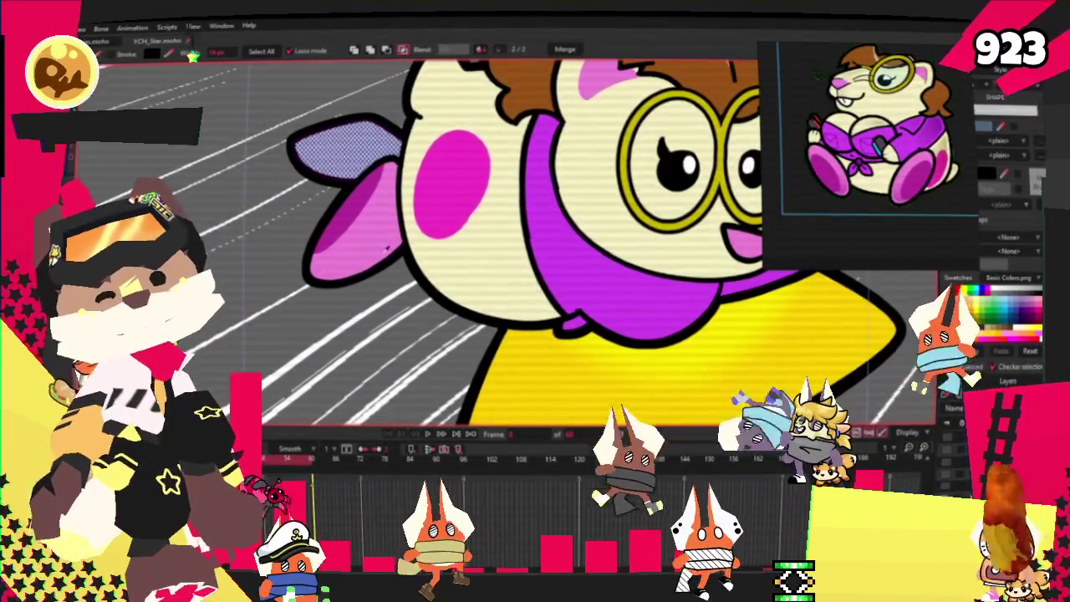
pyautogui.press('r')
pyautogui.scroll(-3, 501, 242)
pyautogui.scroll(3, 501, 243)
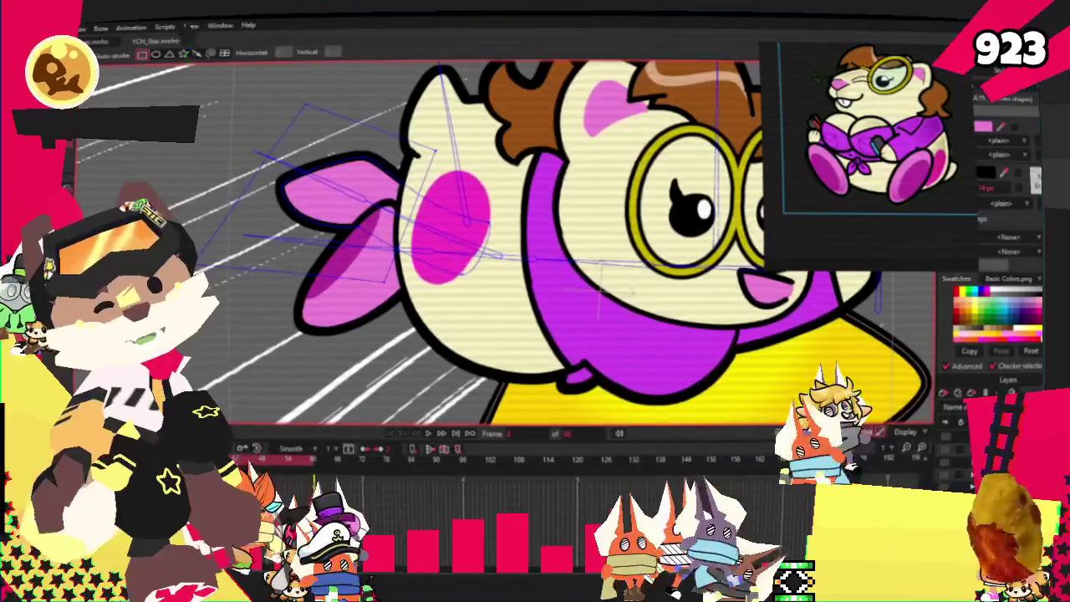
pyautogui.press('u')
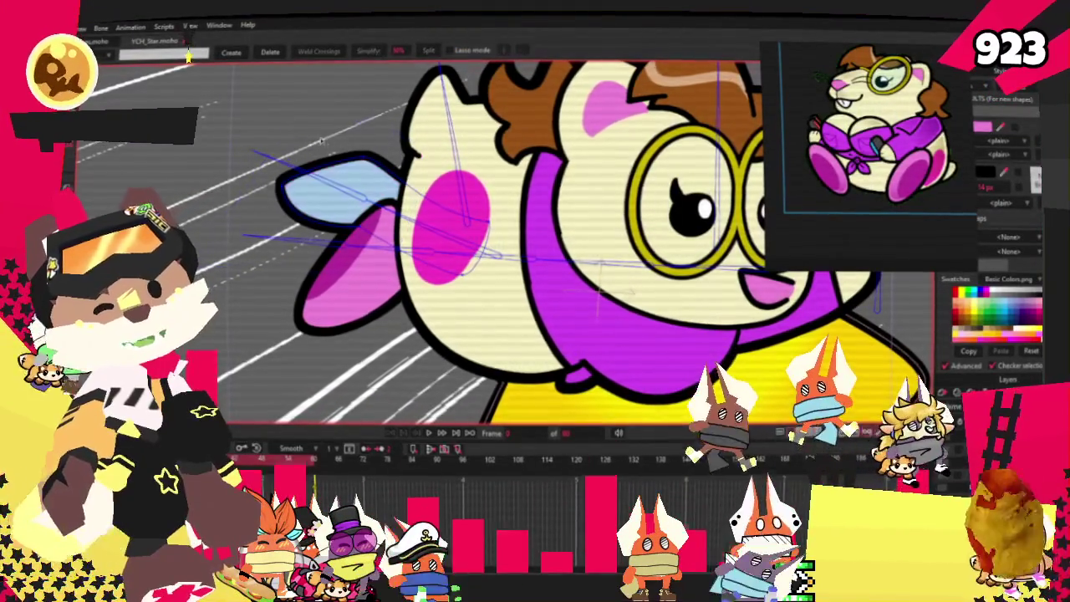
pyautogui.press('q')
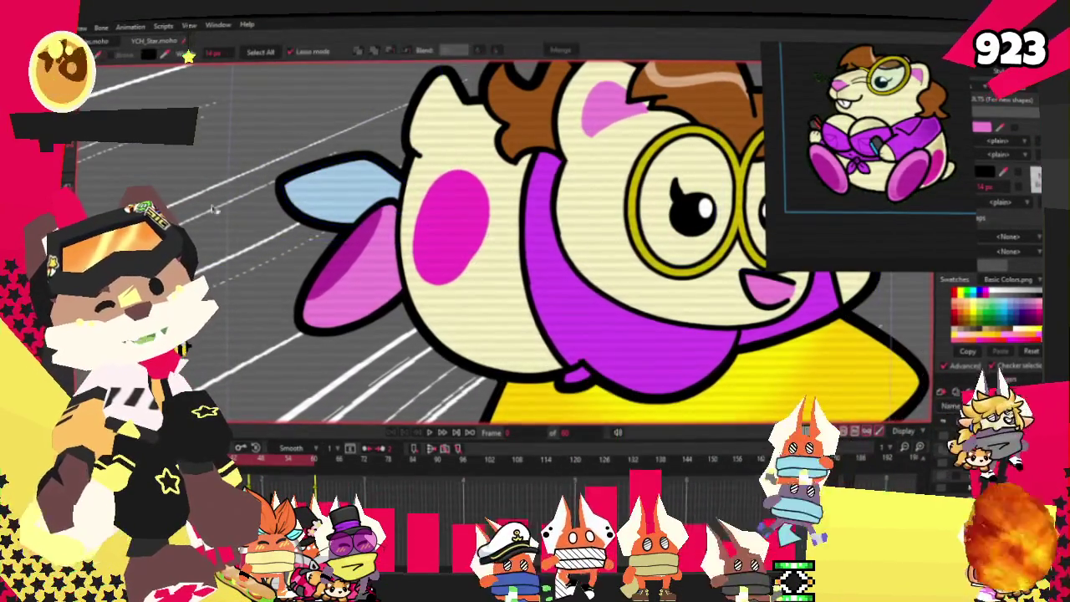
pyautogui.click(355, 186)
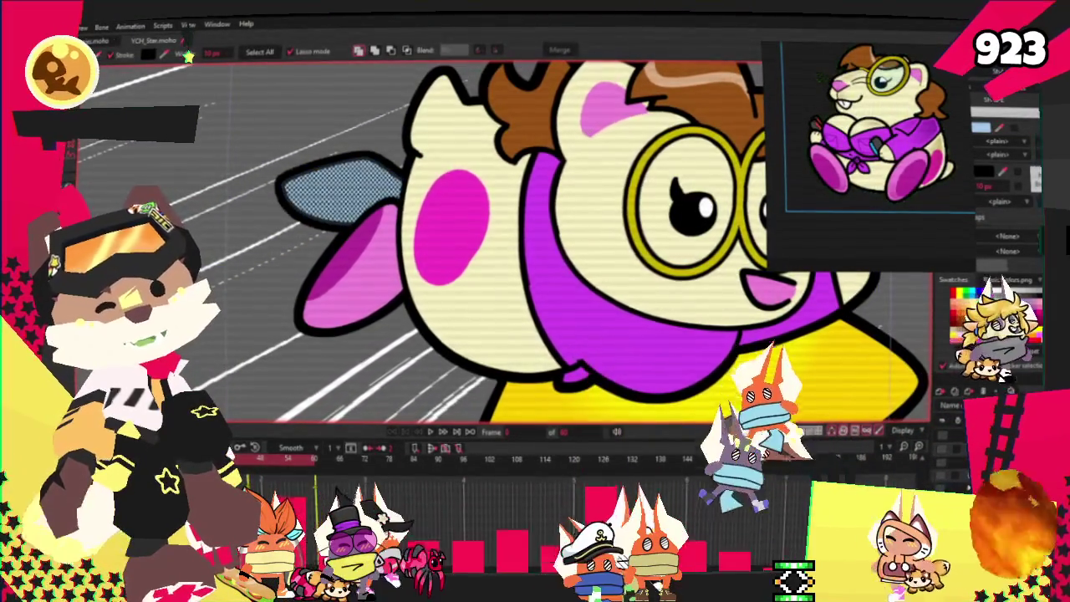
pyautogui.press('t')
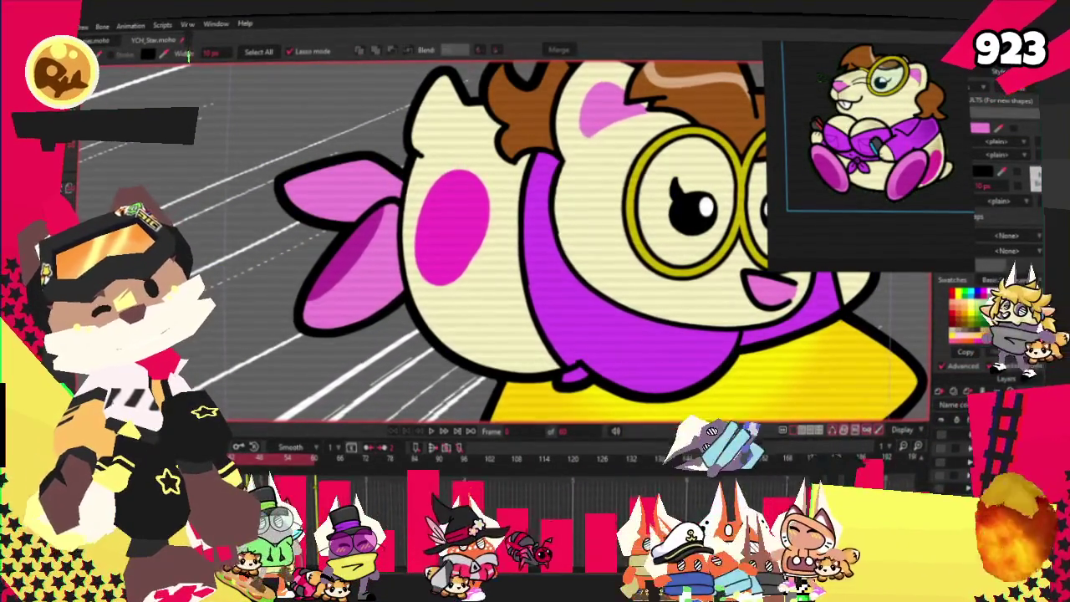
# Pull the cheek point up-left, then draw a darker pink inner-ear ellipse and reposition its points.
pyautogui.click(479, 182)
pyautogui.moveTo(480, 182); pyautogui.dragTo(459, 158)
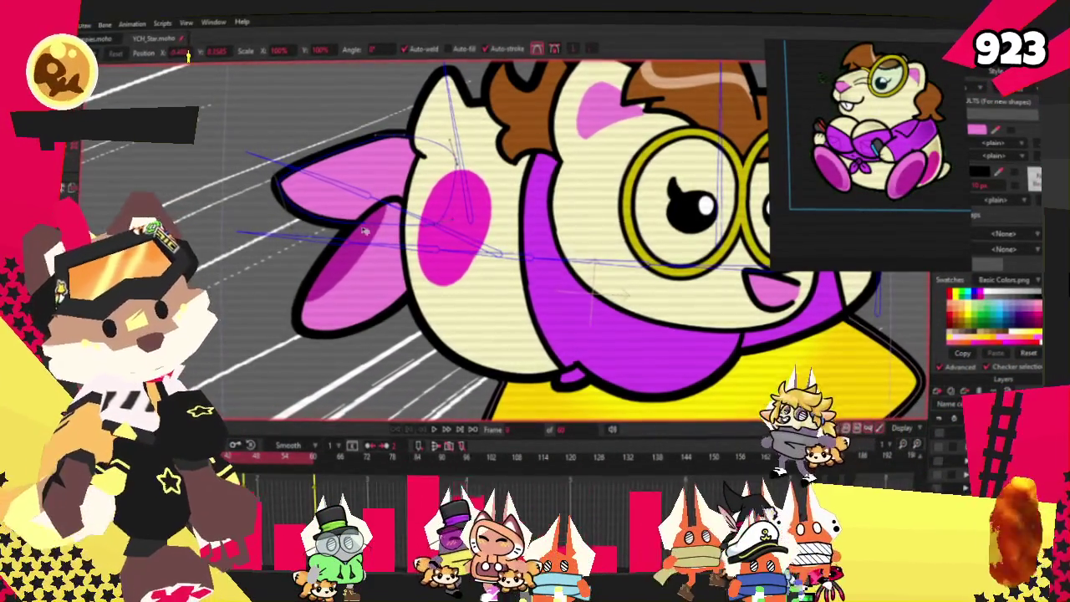
pyautogui.press('r')
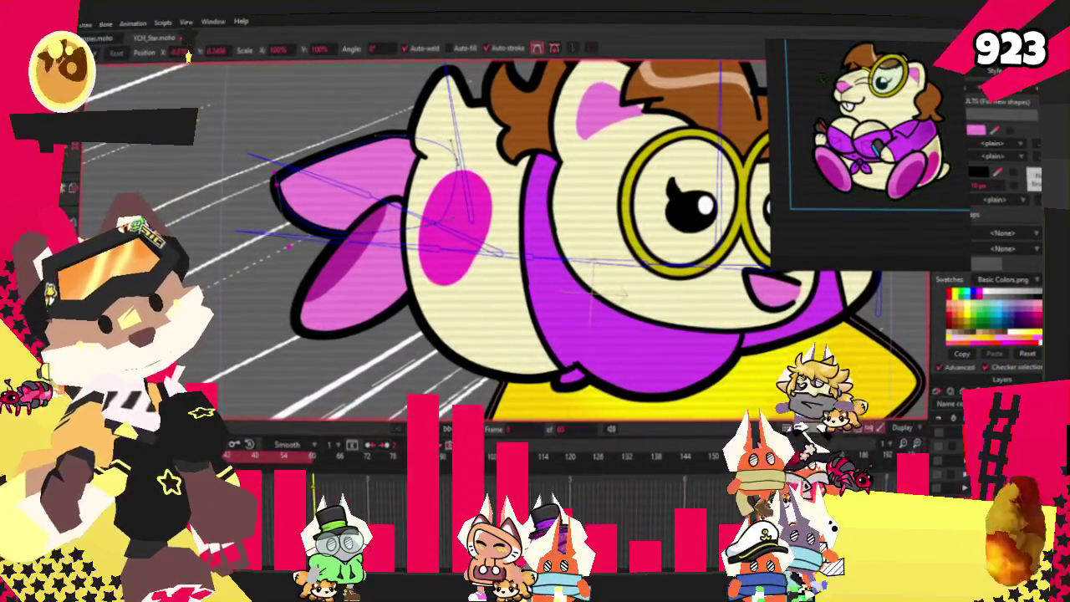
pyautogui.moveTo(229, 131); pyautogui.dragTo(410, 194)
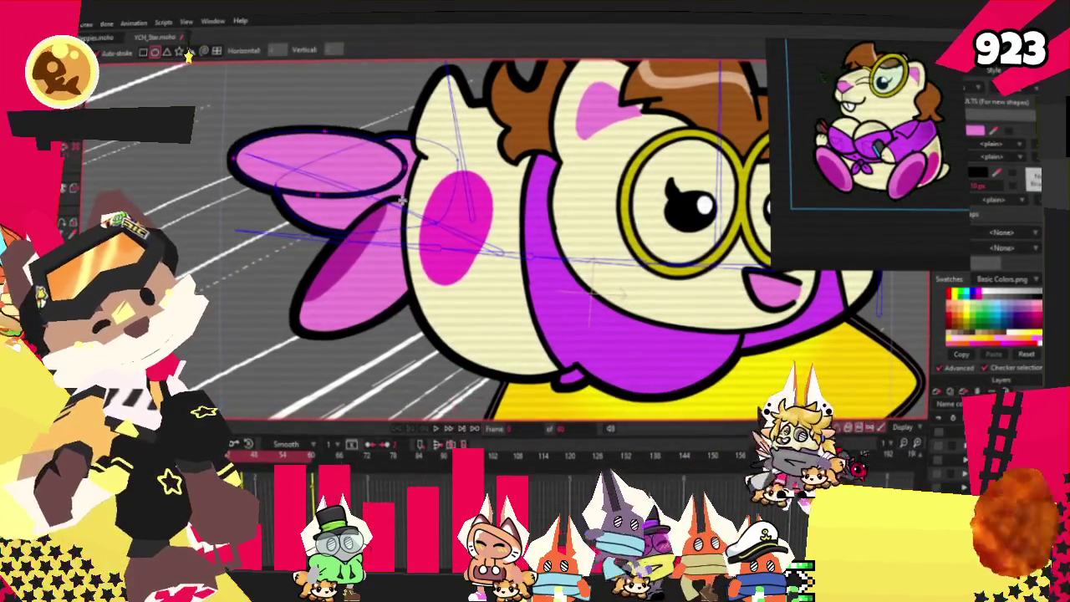
pyautogui.press('g')
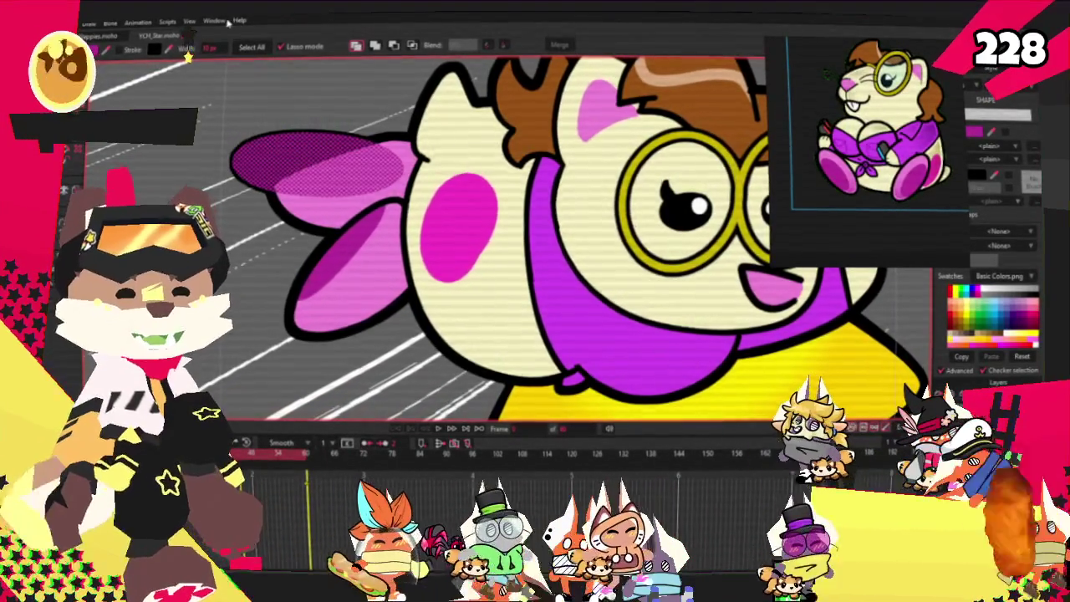
pyautogui.click(412, 44)
pyautogui.press('t')
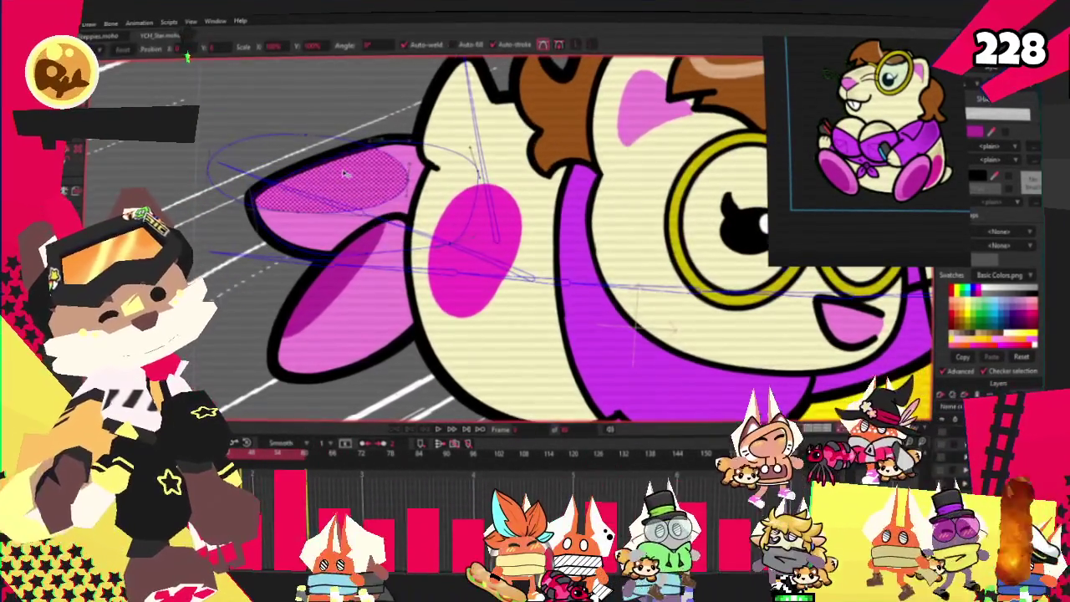
pyautogui.moveTo(345, 173); pyautogui.dragTo(426, 122)
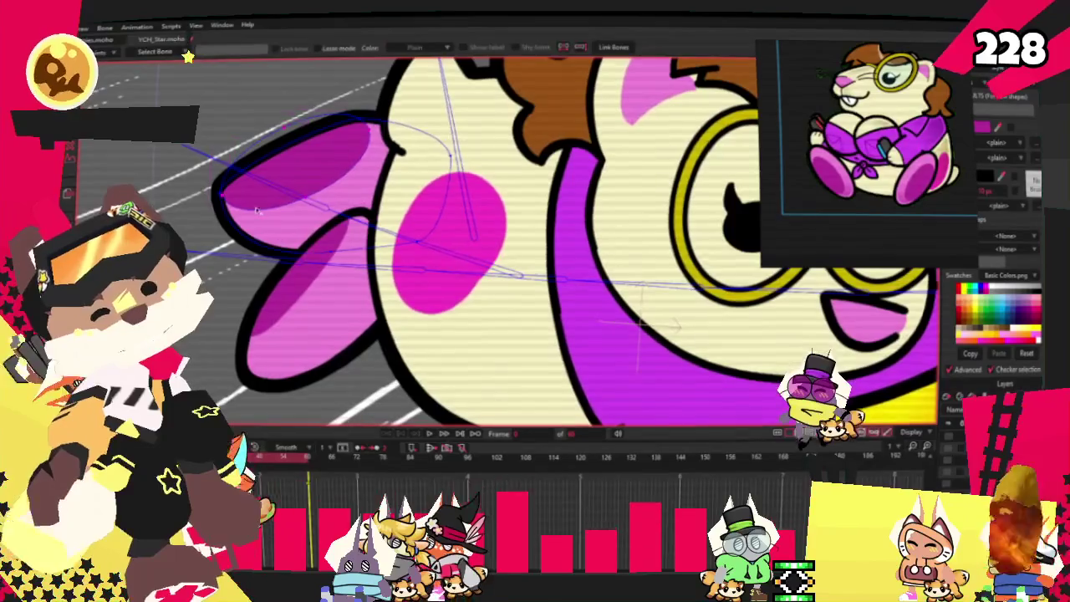
# Drag the pink ear's points further left over the head and zoom out to check the shape.
pyautogui.press('g')
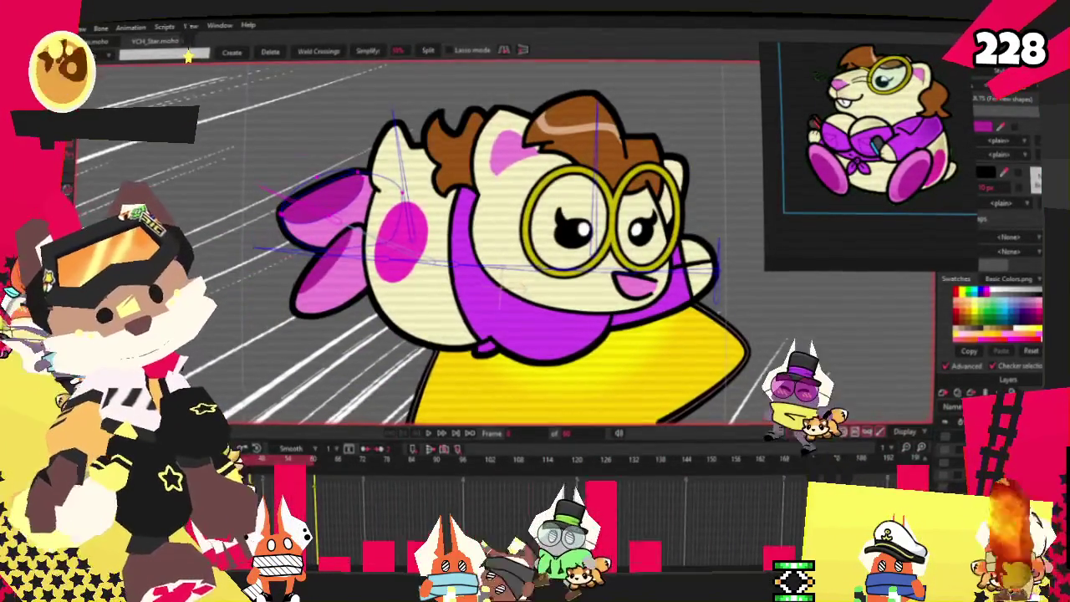
pyautogui.press('t')
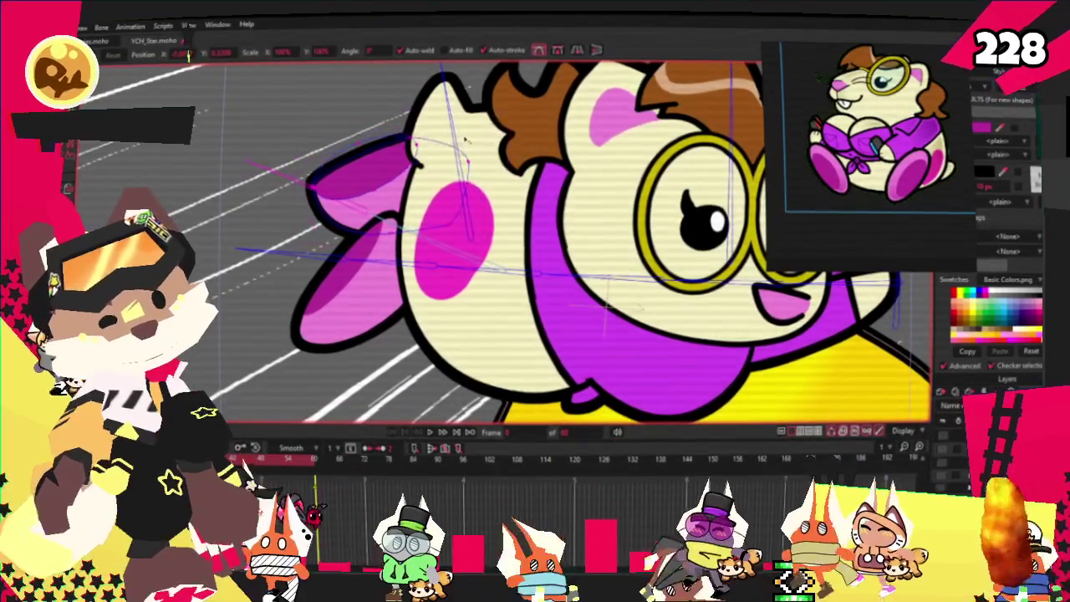
pyautogui.moveTo(469, 138); pyautogui.dragTo(410, 175)
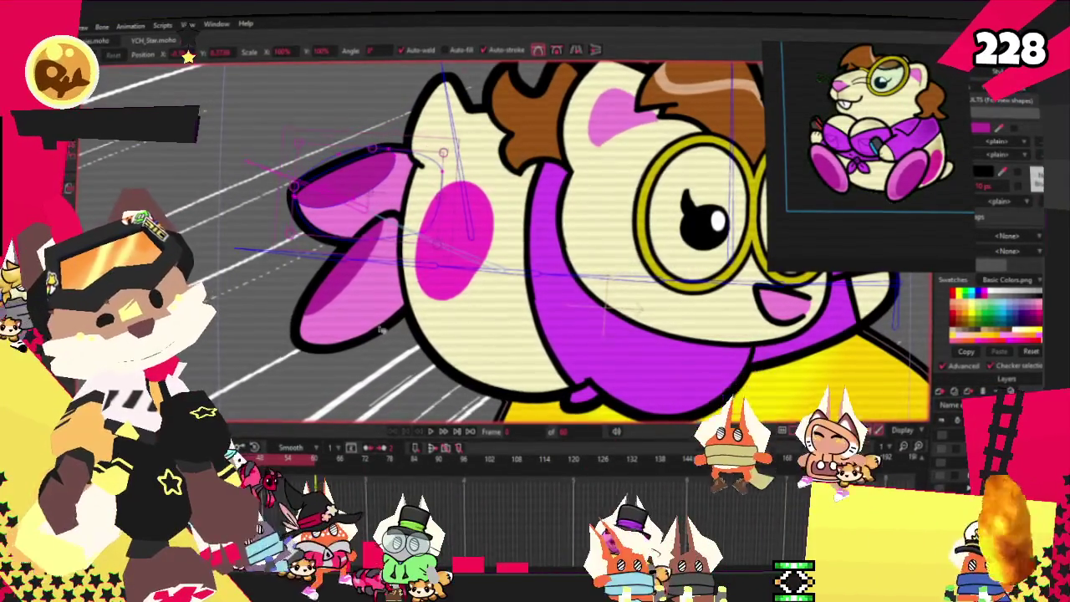
pyautogui.scroll(-3, 380, 246)
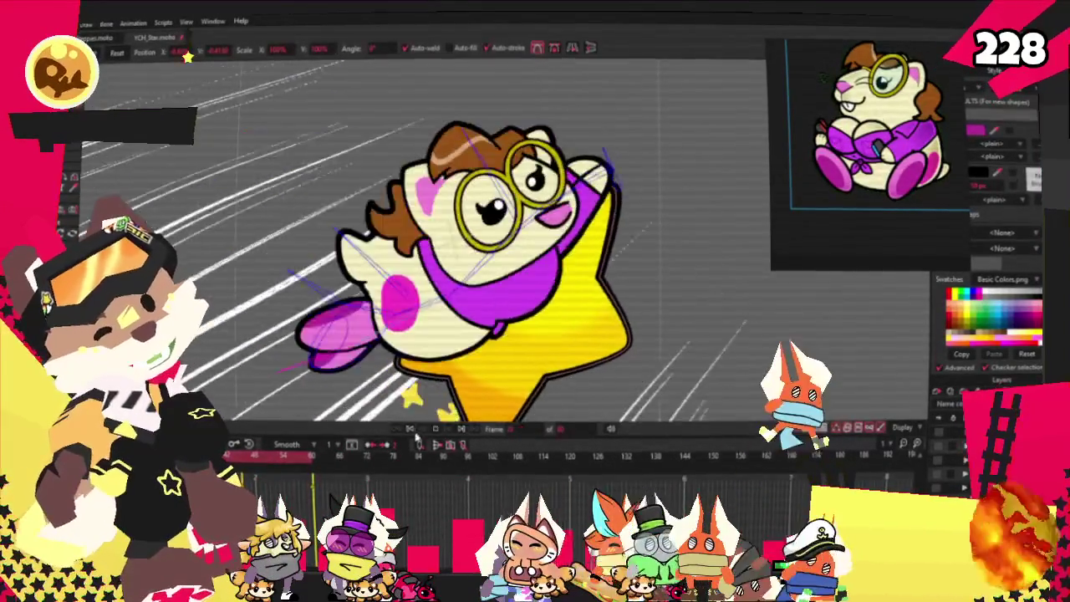
pyautogui.press('m')
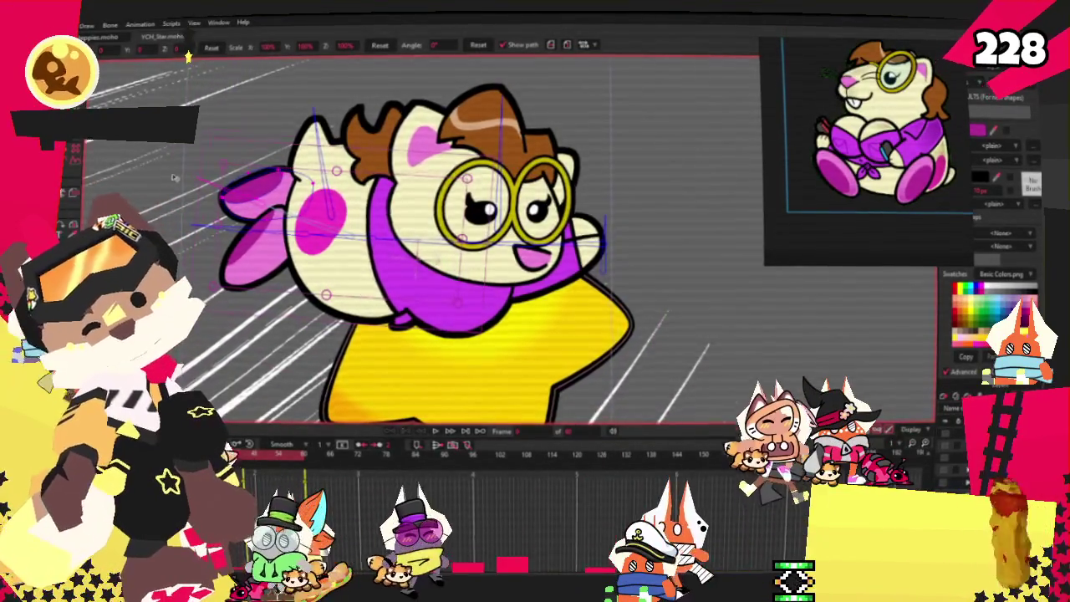
# Bend two pink ear points with Curvature to follow the artwork, then play the animation.
pyautogui.press('b')
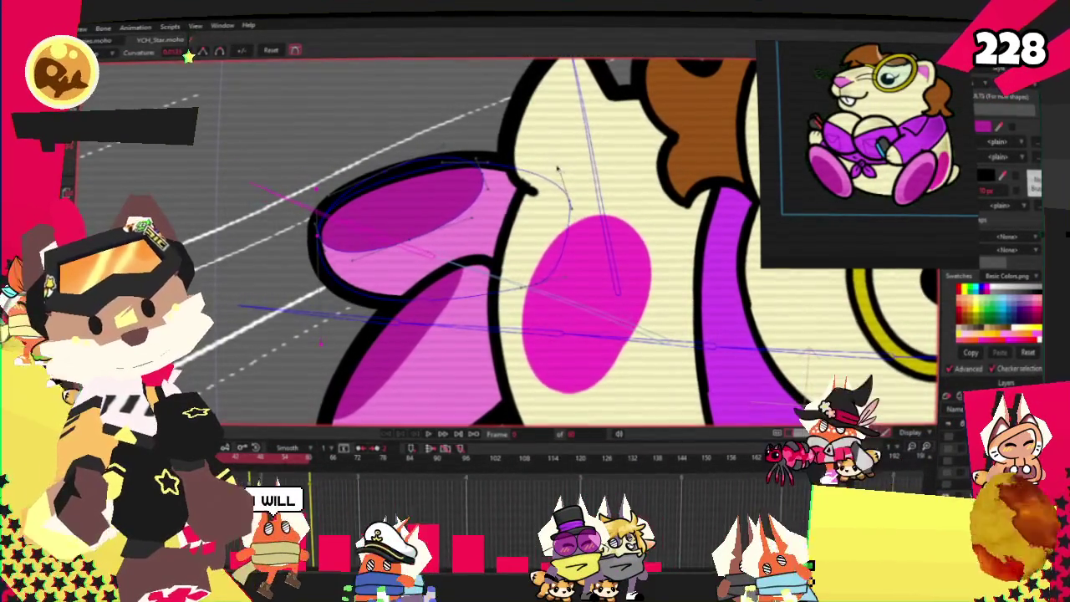
pyautogui.click(545, 145)
pyautogui.click(570, 204)
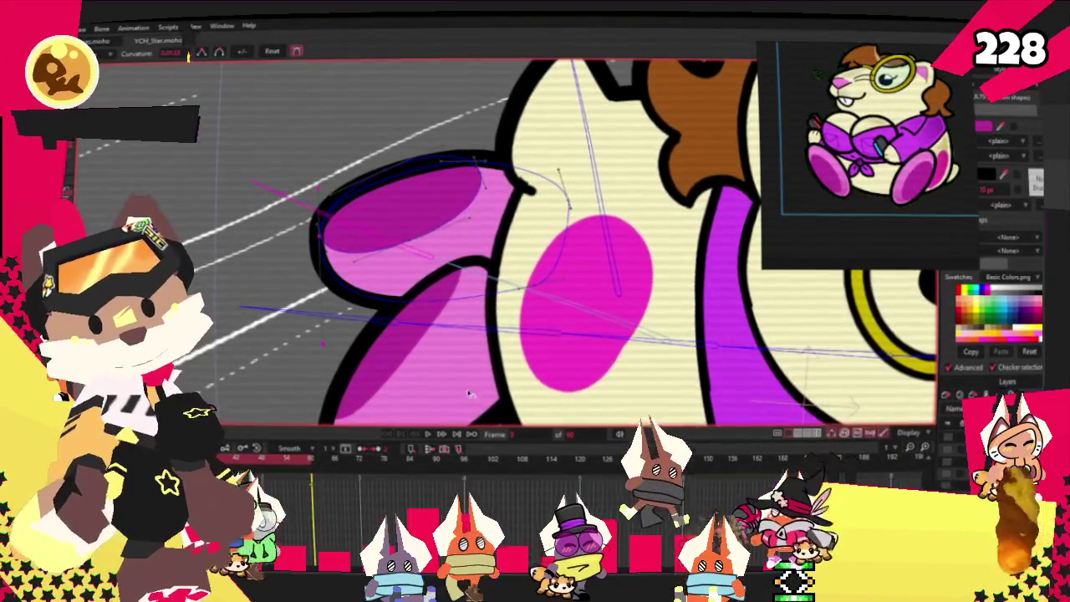
pyautogui.click(427, 438)
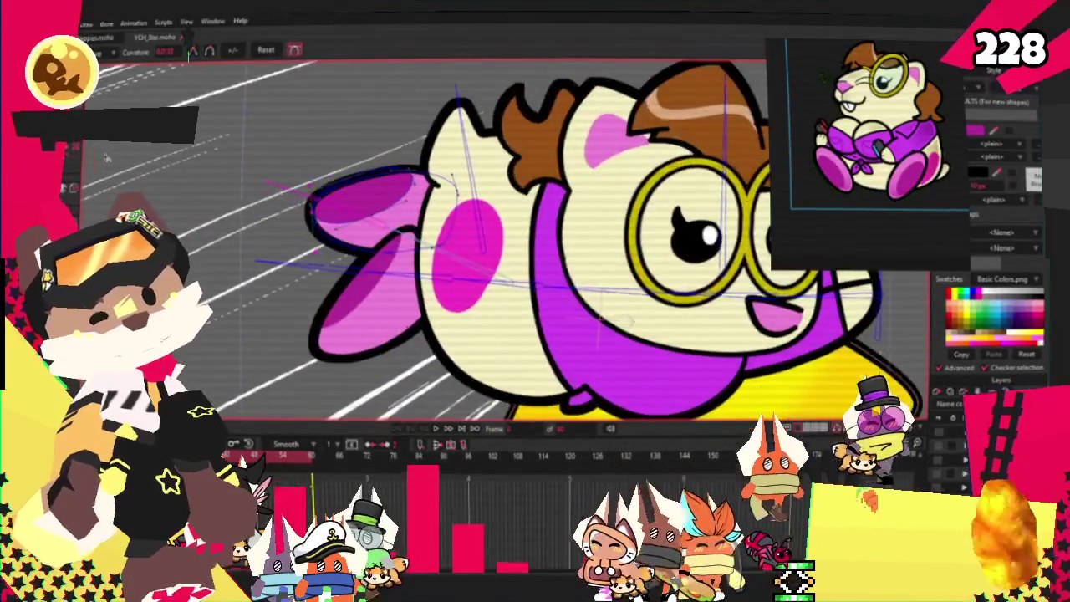
# Shift the pink ear slightly up and right, then zoom out and show the bone layer.
pyautogui.press('g')
pyautogui.press('t')
pyautogui.moveTo(310, 248); pyautogui.dragTo(323, 235)
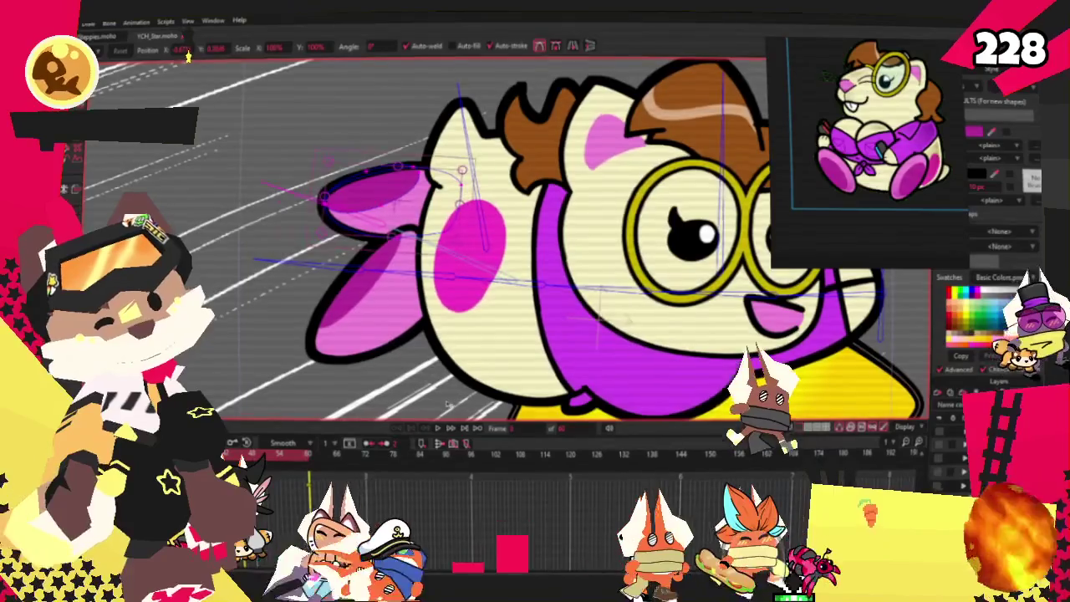
pyautogui.scroll(-5, 478, 356)
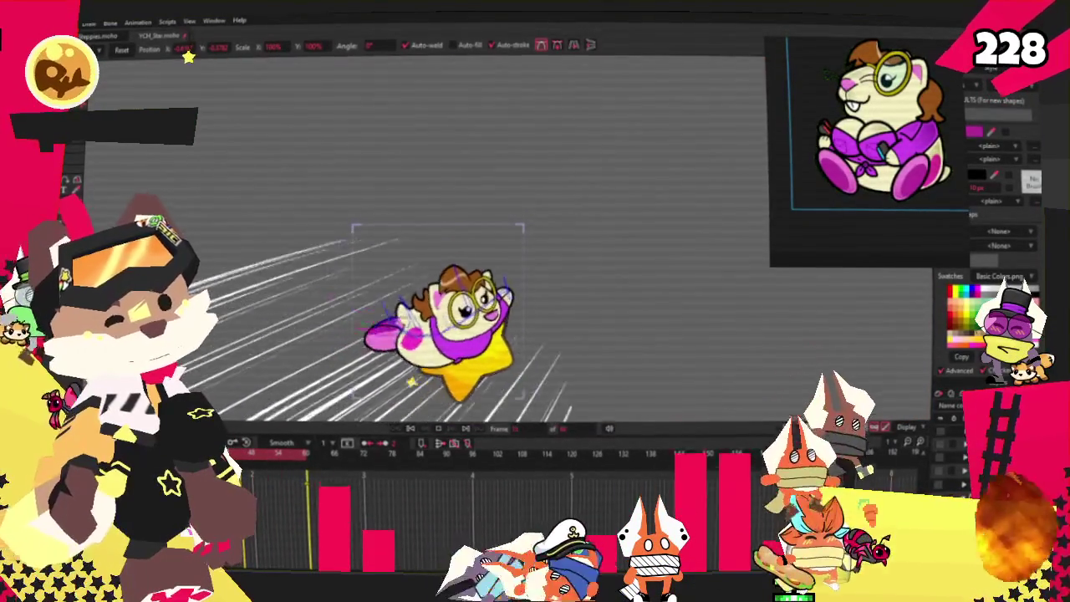
pyautogui.scroll(3, 347, 387)
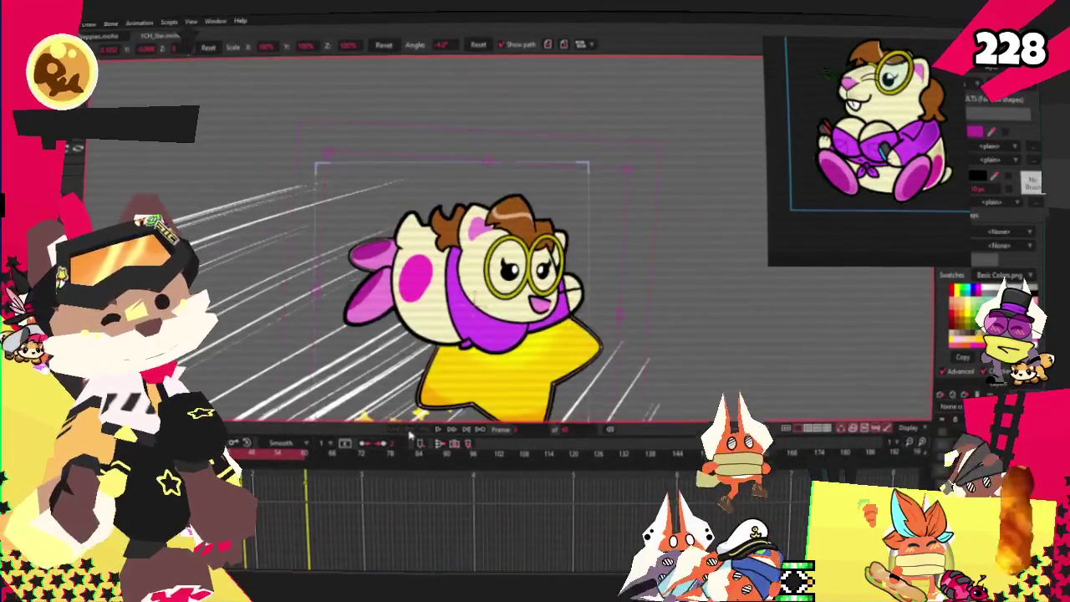
pyautogui.scroll(2, 362, 326)
pyautogui.click(360, 324)
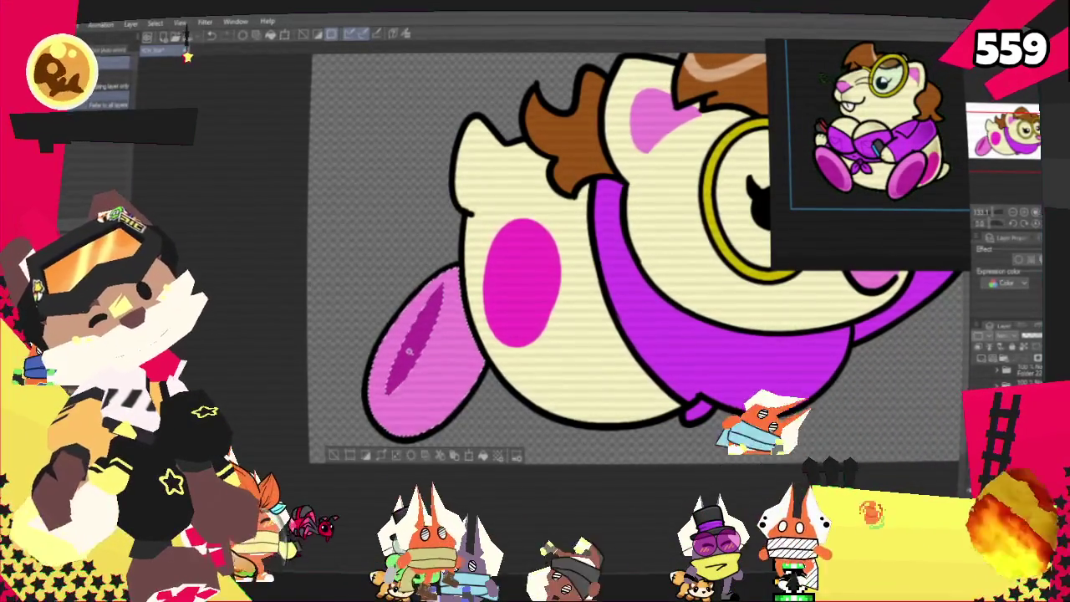
# Lasso-fill the inner left ear darker pink, deselect, and add a lighter highlight patch.
pyautogui.press('p')
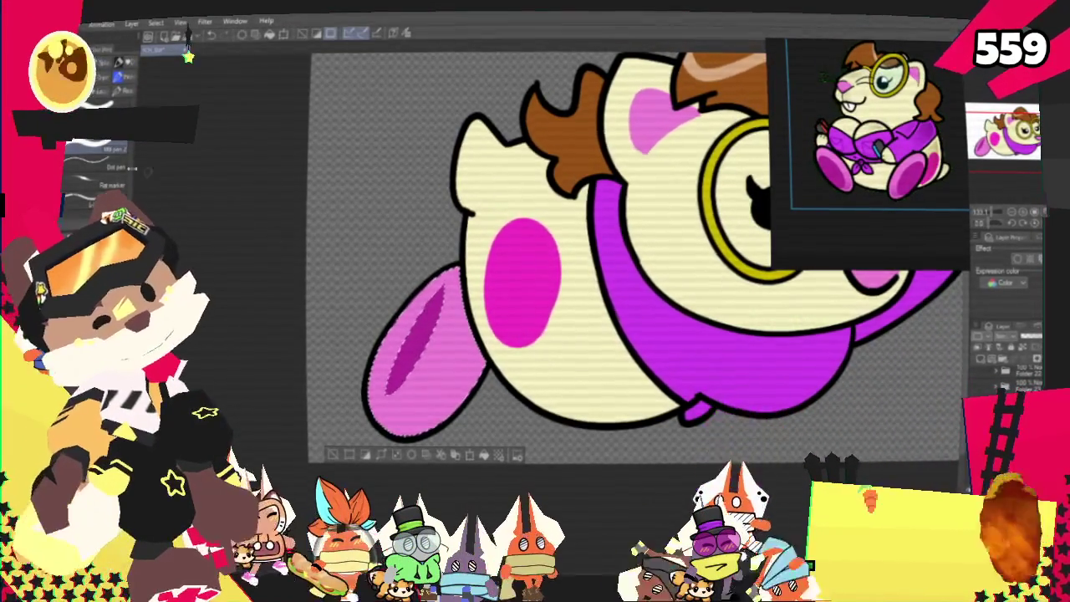
pyautogui.moveTo(451, 280); pyautogui.dragTo(366, 375)
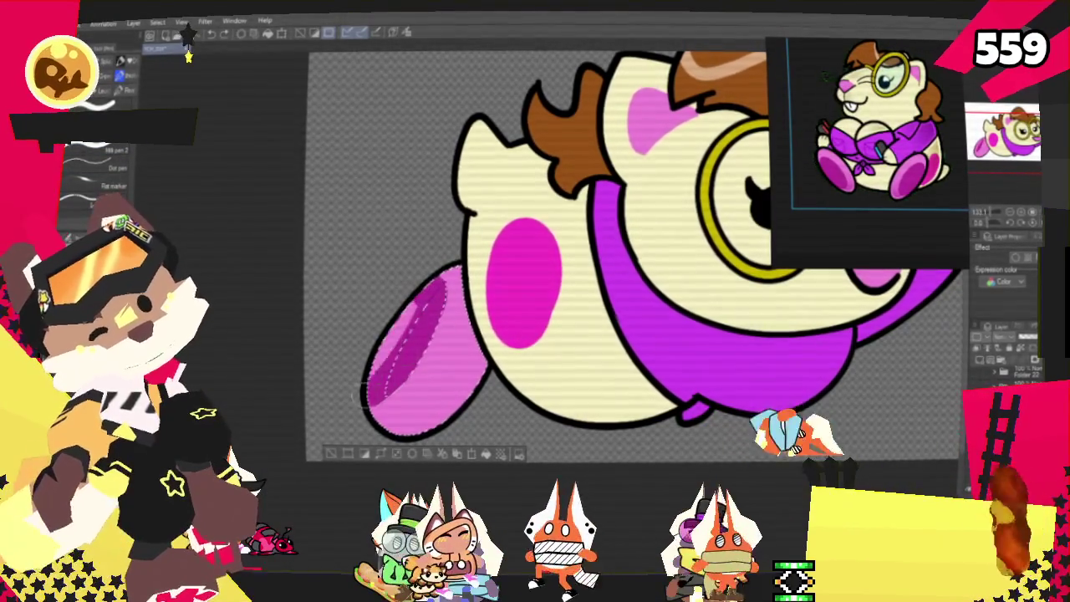
pyautogui.hotkey('ctrl', 'd')
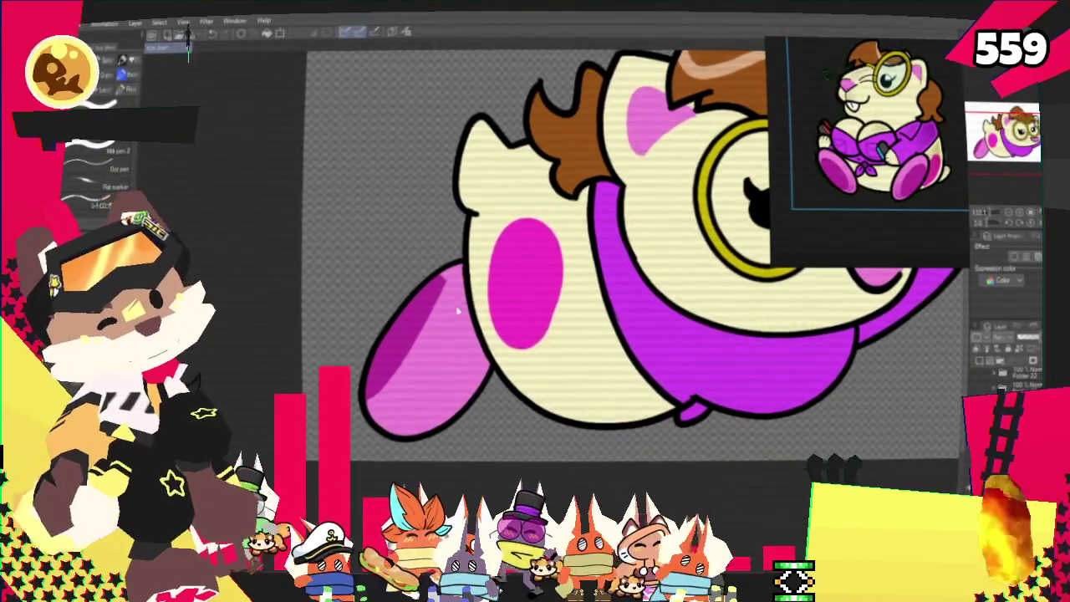
pyautogui.moveTo(437, 284); pyautogui.dragTo(439, 322)
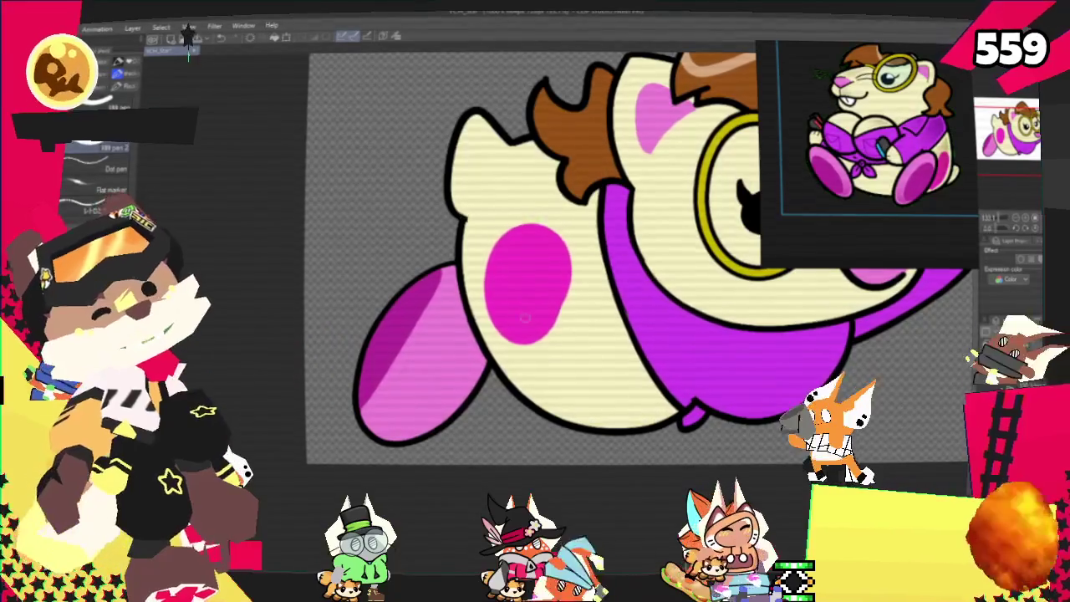
pyautogui.scroll(-3, 564, 270)
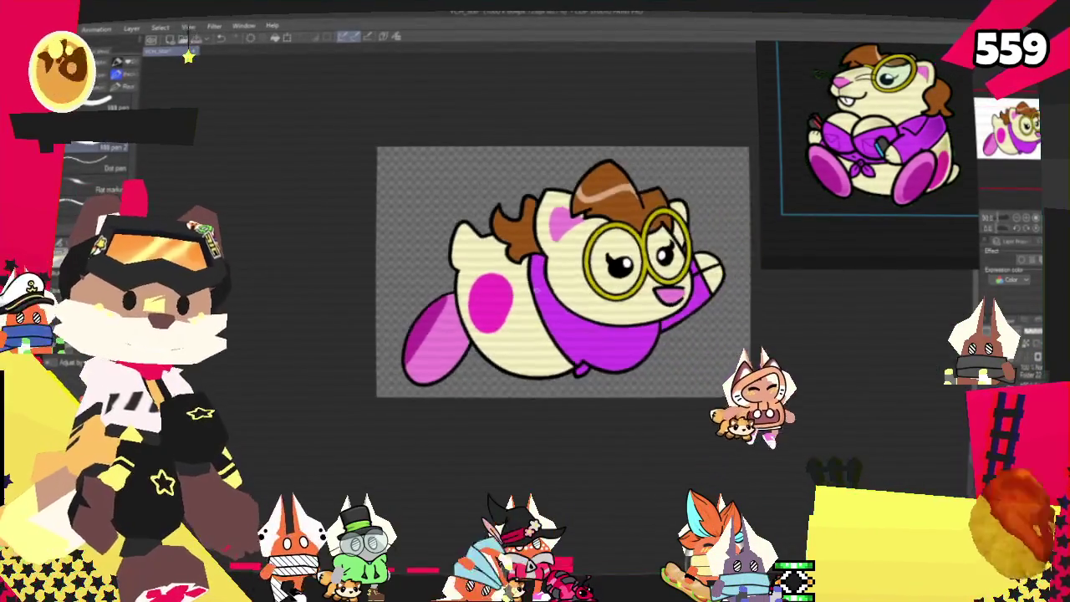
pyautogui.scroll(-2, 564, 269)
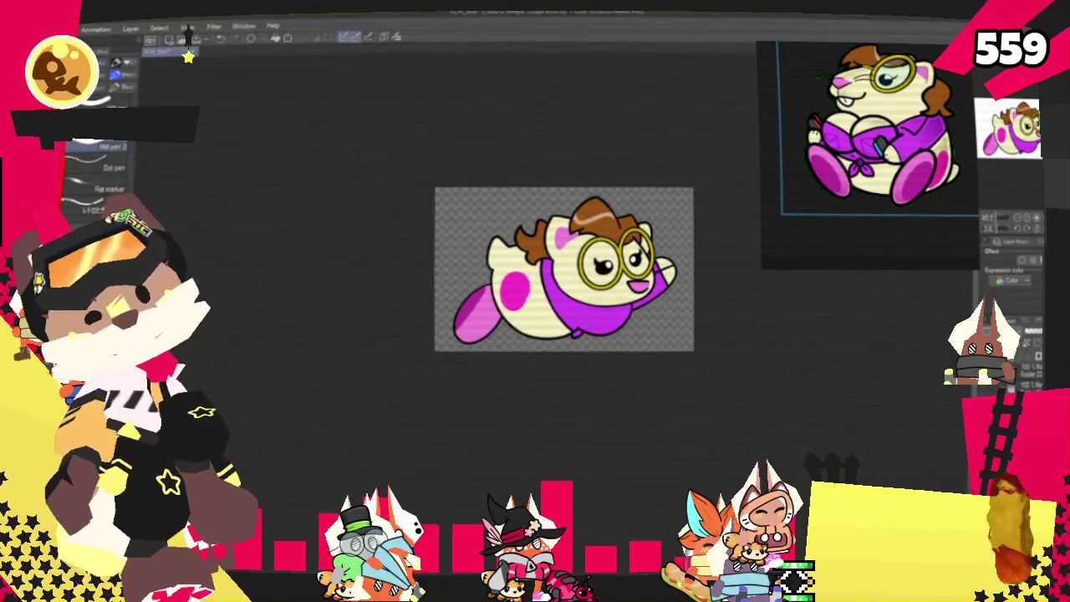
# Export the drawing as a single-layer .png, accepting the PNG settings and preview.
pyautogui.moveTo(126, 159)
pyautogui.click(260, 196)
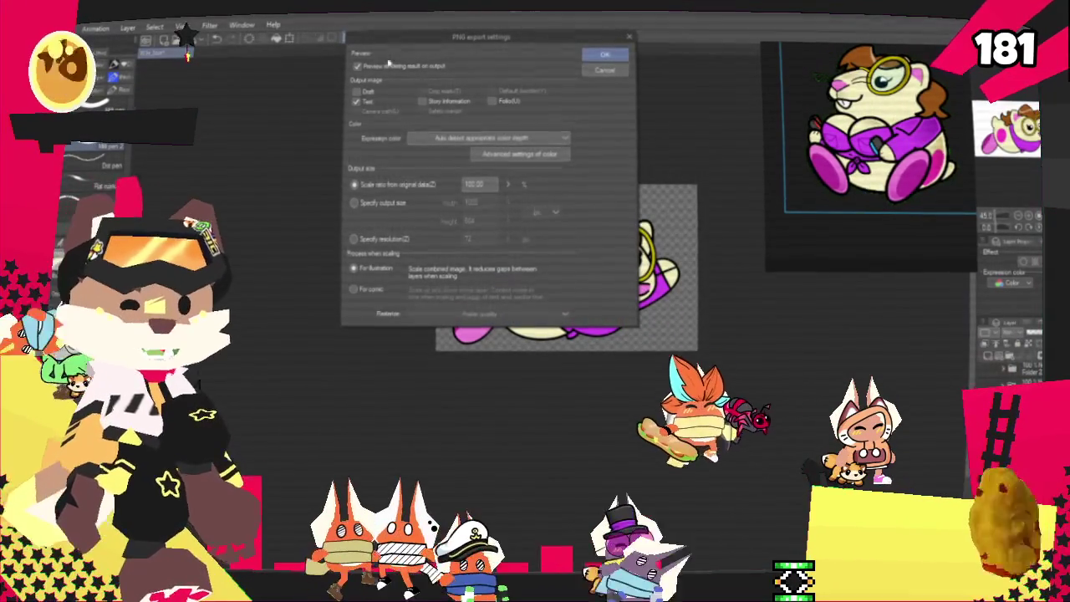
pyautogui.click(604, 54)
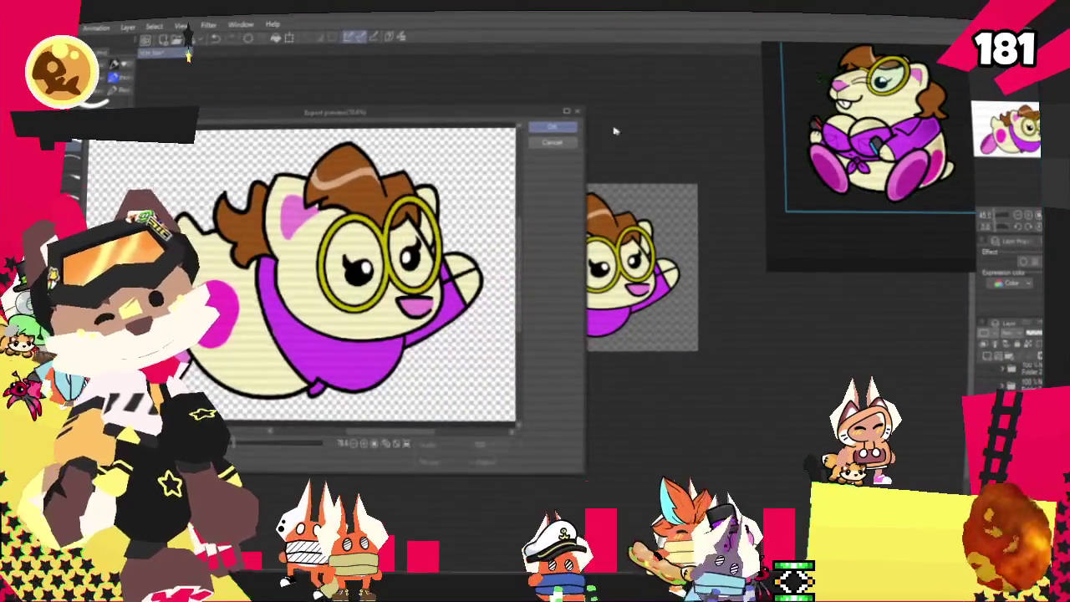
pyautogui.click(558, 132)
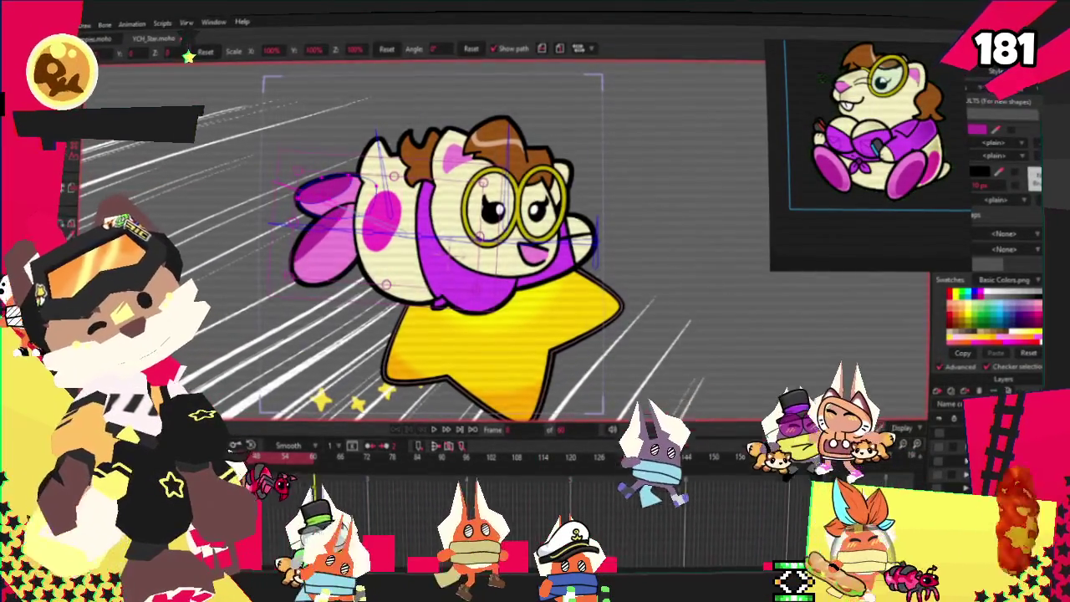
pyautogui.click(431, 429)
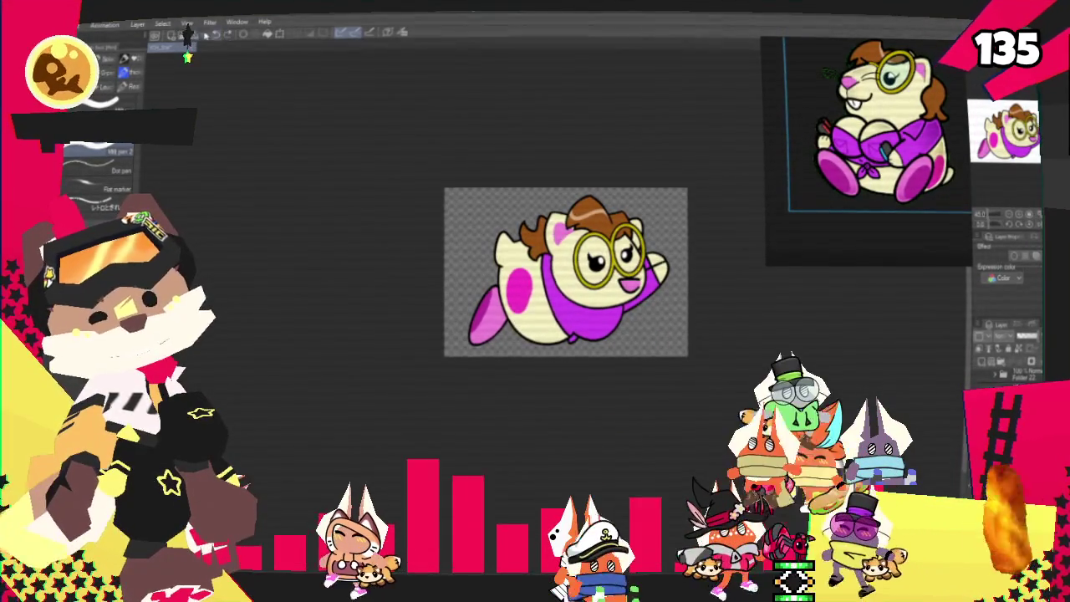
# Re-export the drawing as a single-layer PNG over the old file, then return to Moho.
pyautogui.click(187, 33)
pyautogui.moveTo(125, 164)
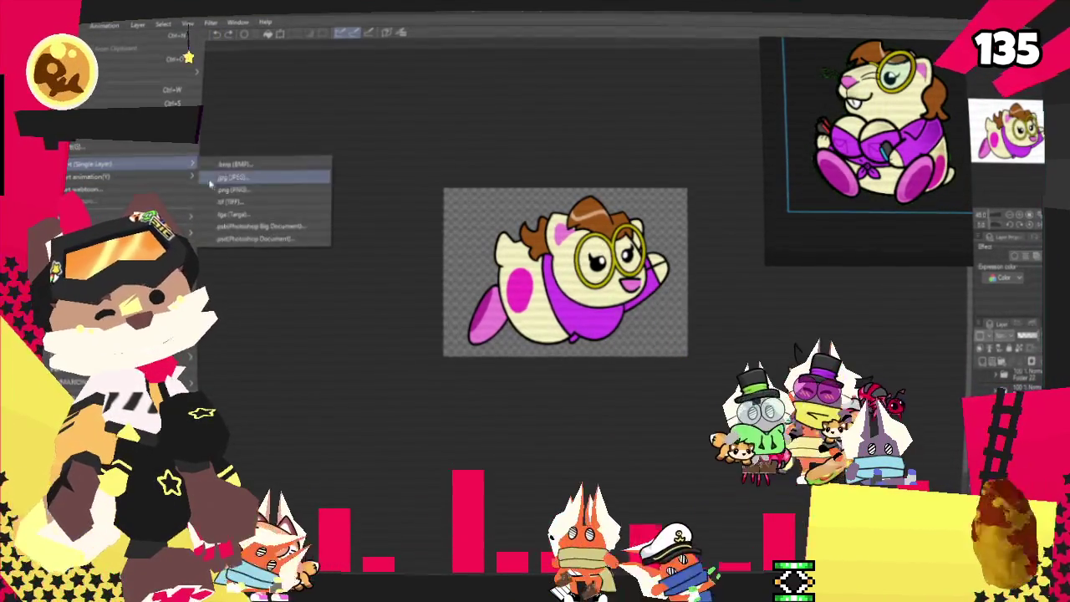
pyautogui.click(276, 179)
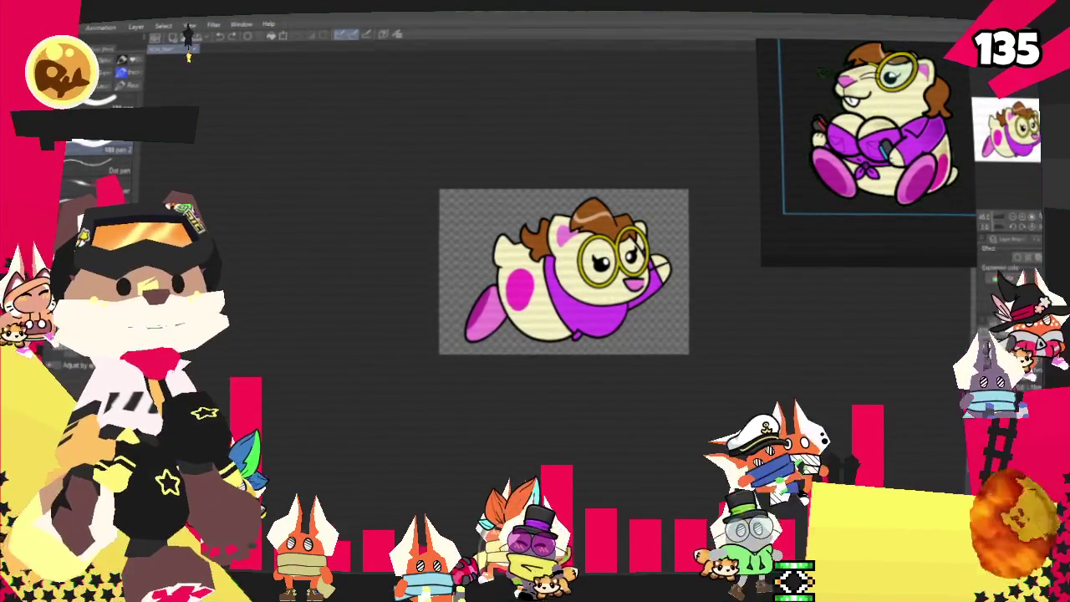
pyautogui.hotkey('ctrl', 'shift', 'alt', 's')
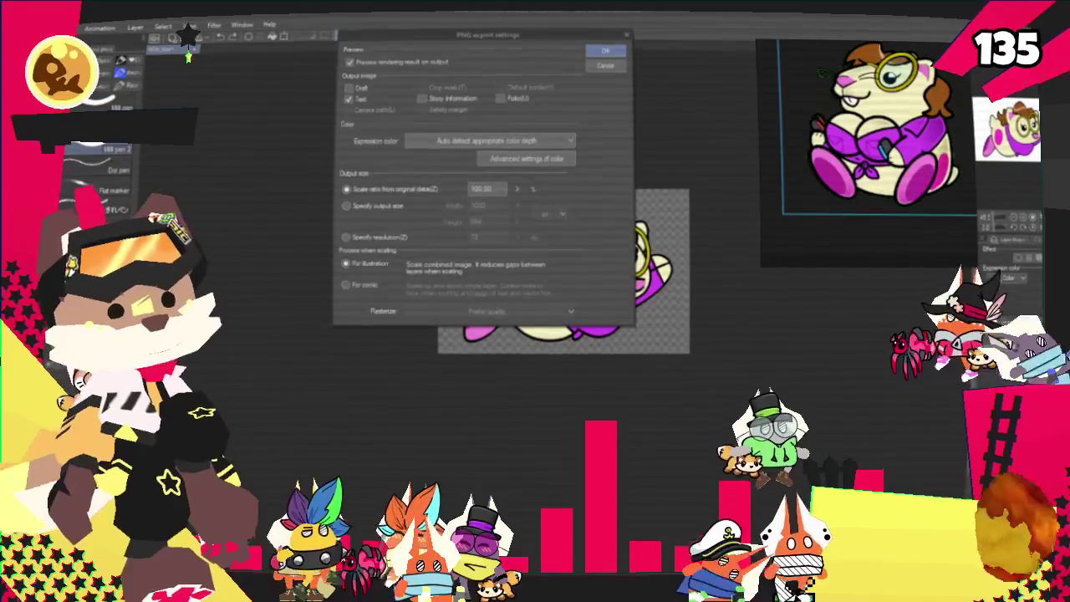
pyautogui.press('Return')
pyautogui.press('Return')
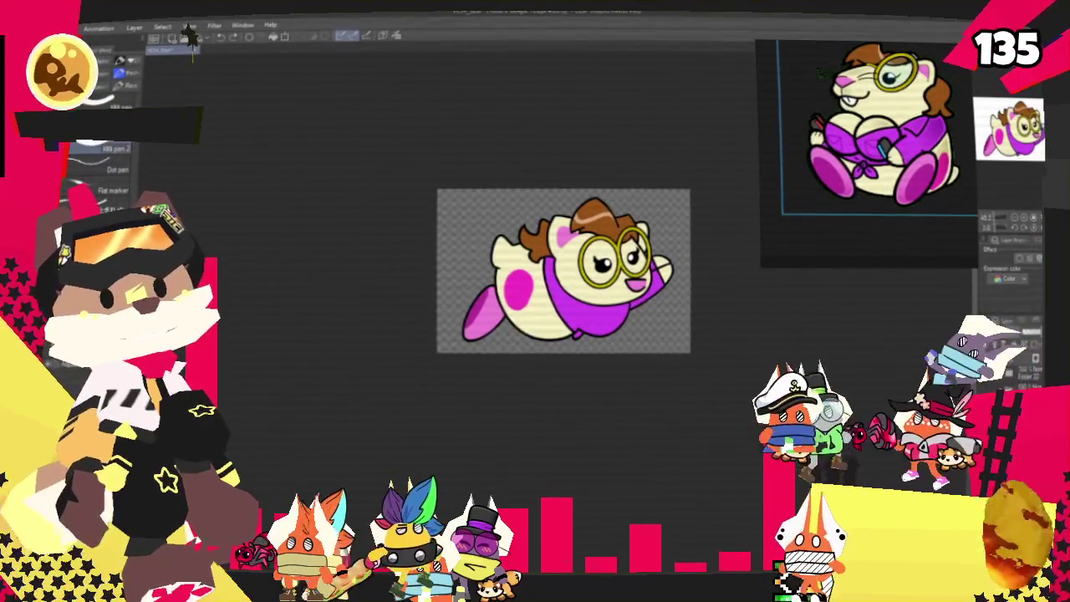
pyautogui.hotkey('alt', 'Tab')
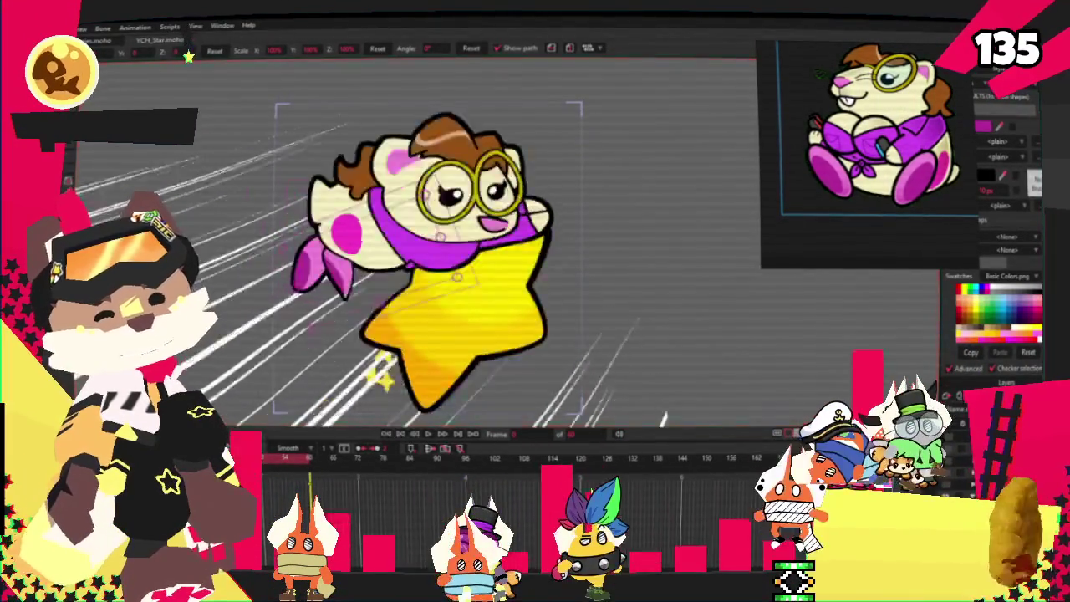
# Play the star animation to check the updated hamster artwork.
pyautogui.click(426, 436)
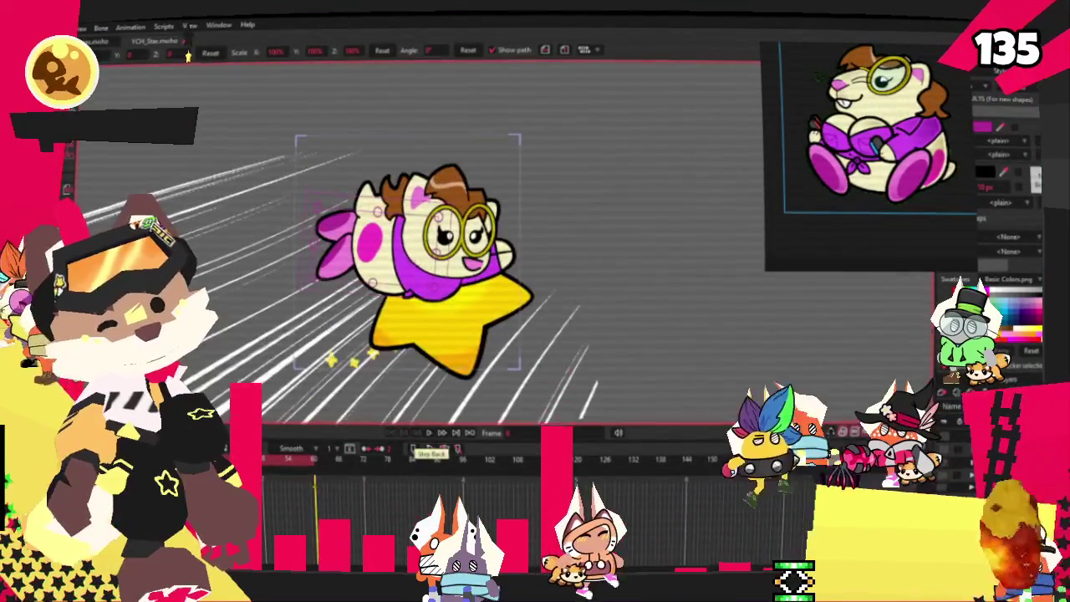
pyautogui.hotkey('alt', 'f')
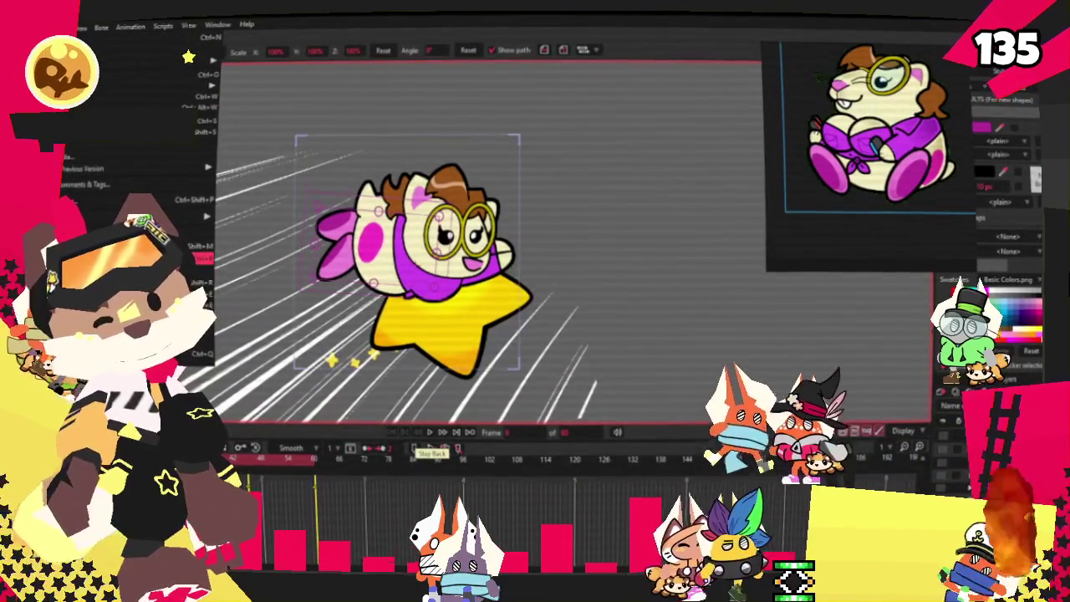
# Render a Ctrl+R preview of frame 0, then close it and dismiss the File menu.
pyautogui.hotkey('ctrl', 'r')
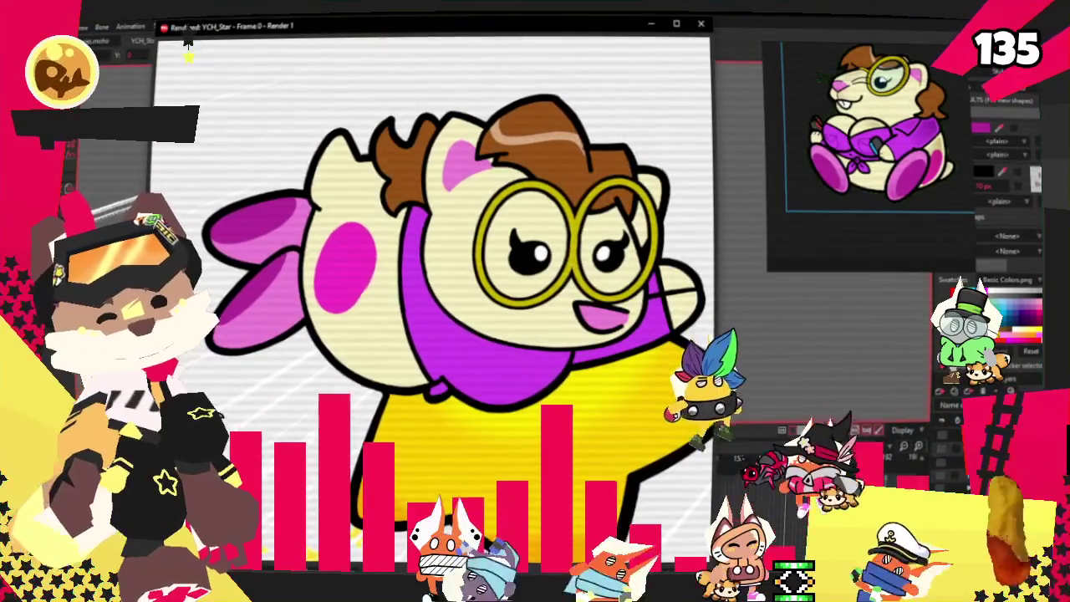
pyautogui.click(703, 25)
pyautogui.hotkey('alt', 'f')
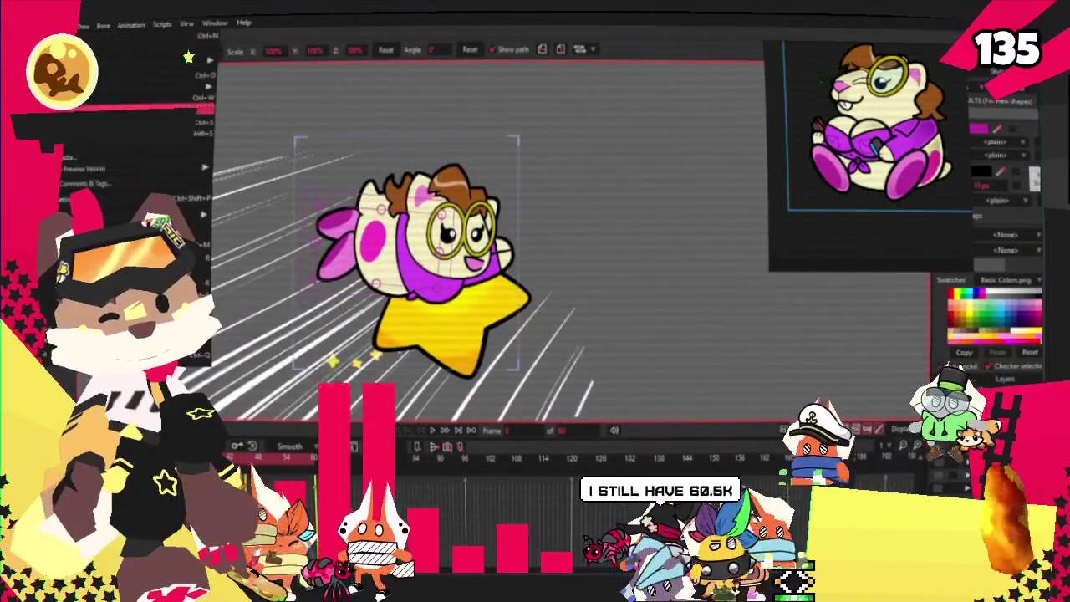
pyautogui.press('Escape')
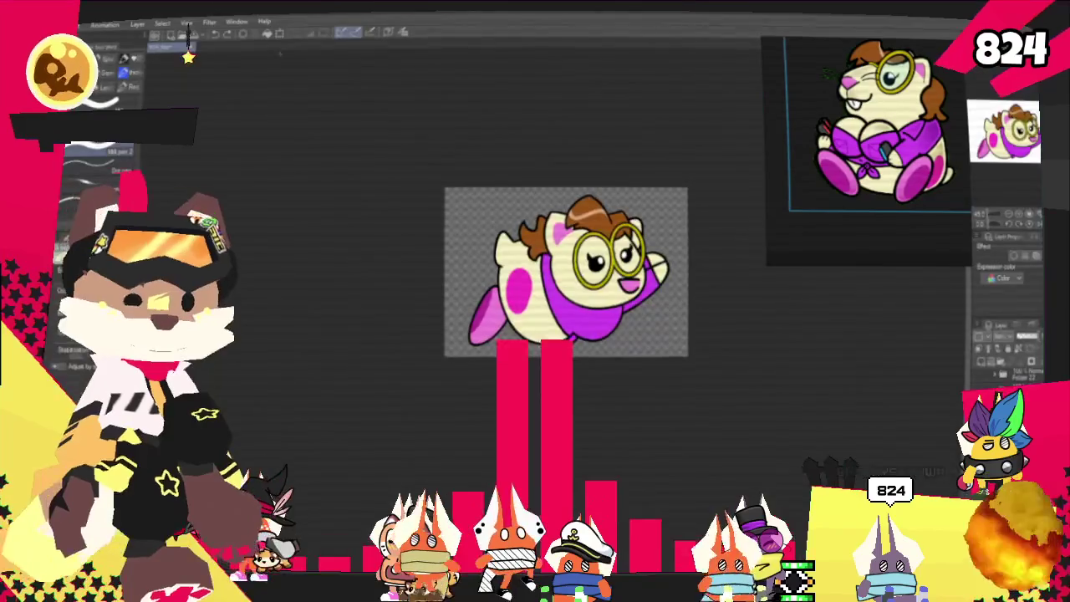
# Add a small pink spot on the body and redraw the mouth curve lower, showing a buck tooth.
pyautogui.hotkey('ctrl', '0')
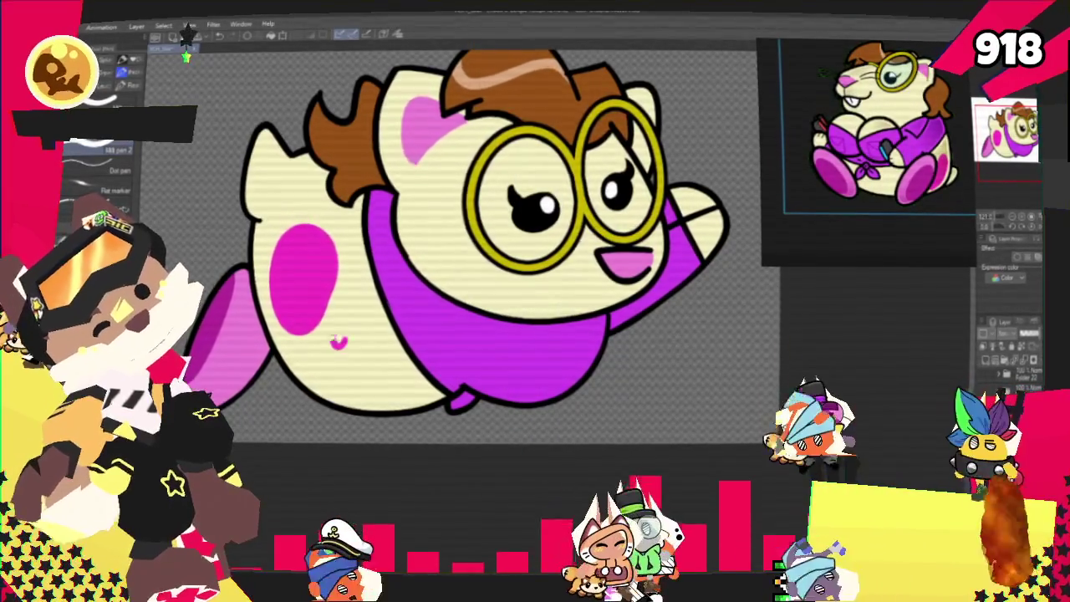
pyautogui.click(338, 335)
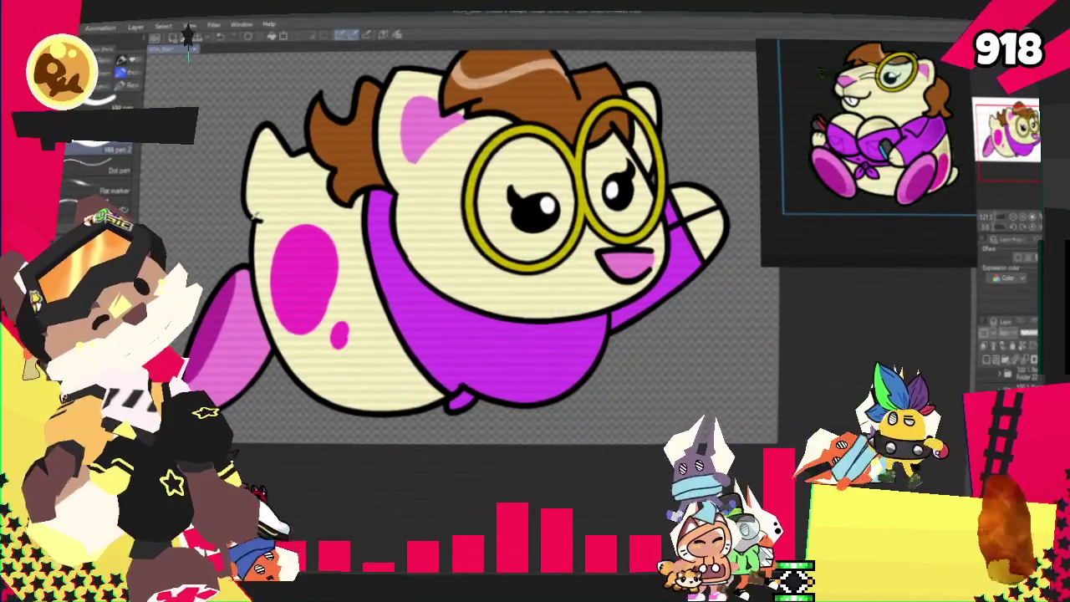
pyautogui.moveTo(542, 283); pyautogui.dragTo(597, 312)
pyautogui.hotkey('ctrl', 'z')
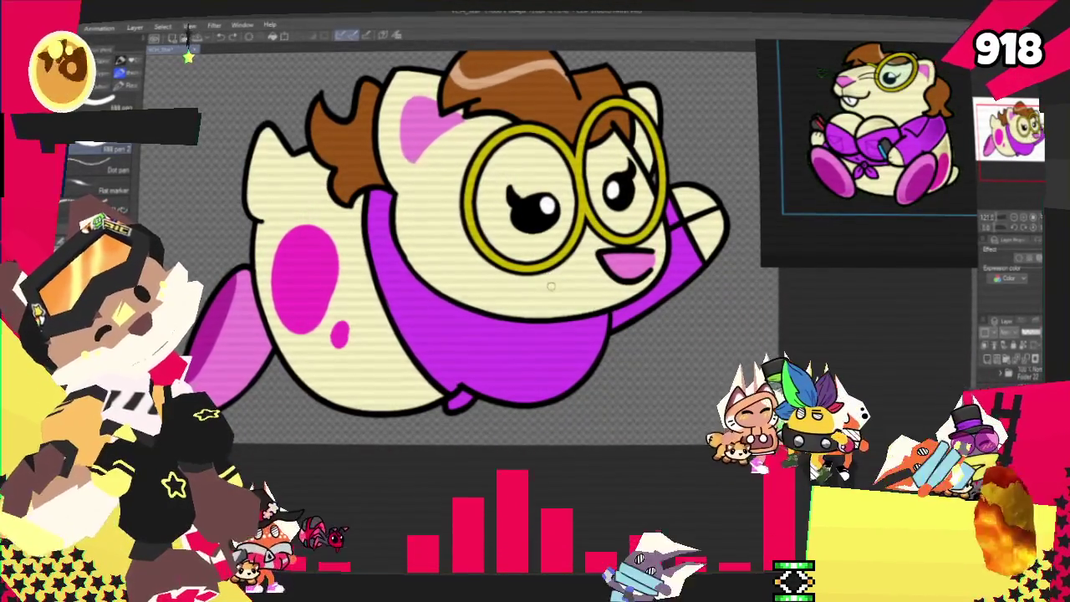
pyautogui.moveTo(556, 283); pyautogui.dragTo(609, 302)
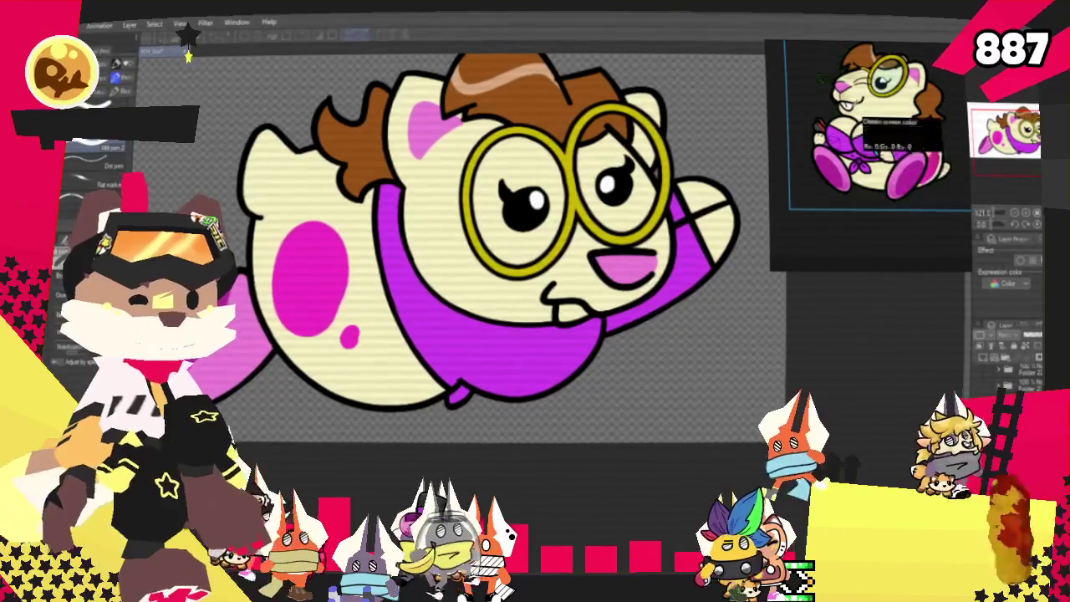
# Draw whiskers on the cheeks with the Fill tool, then export the drawing as a single-layer image.
pyautogui.press('g')
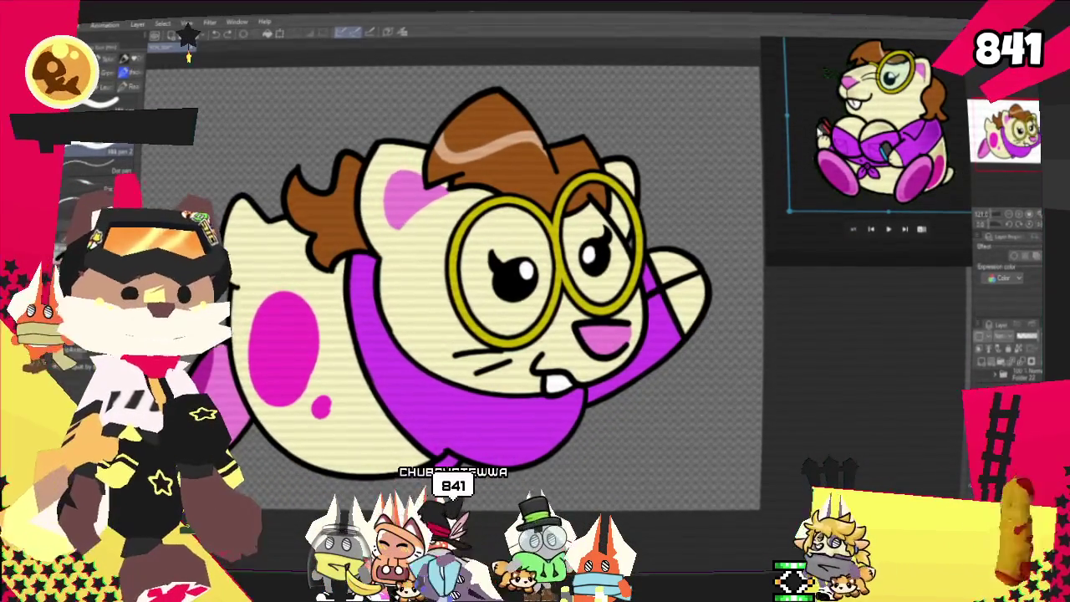
pyautogui.hotkey('ctrl', '-')
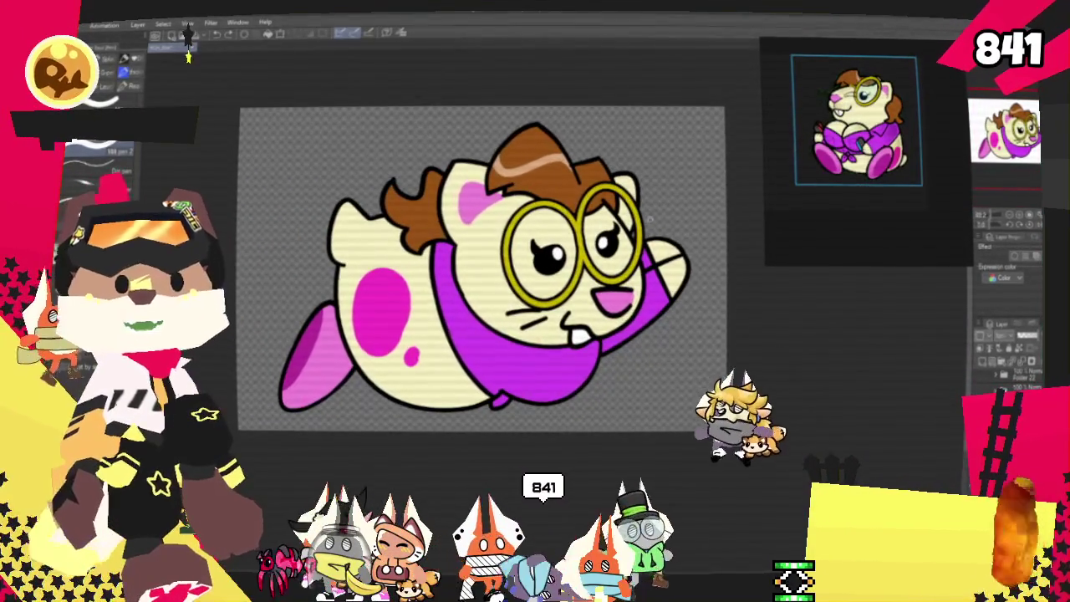
pyautogui.hotkey('ctrl', '-')
pyautogui.hotkey('ctrl', '+')
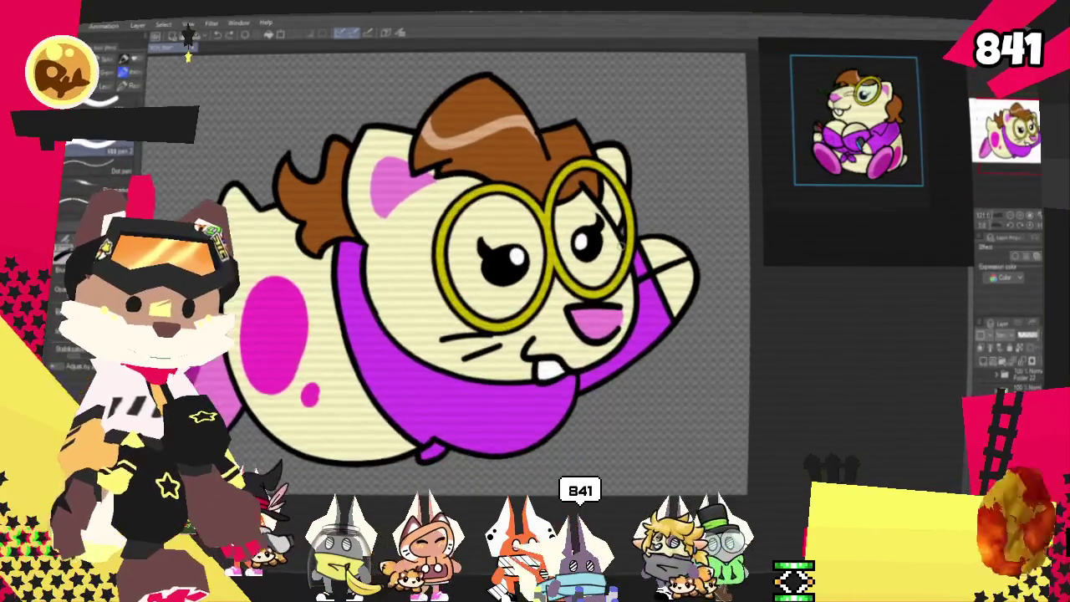
pyautogui.hotkey('ctrl', '-')
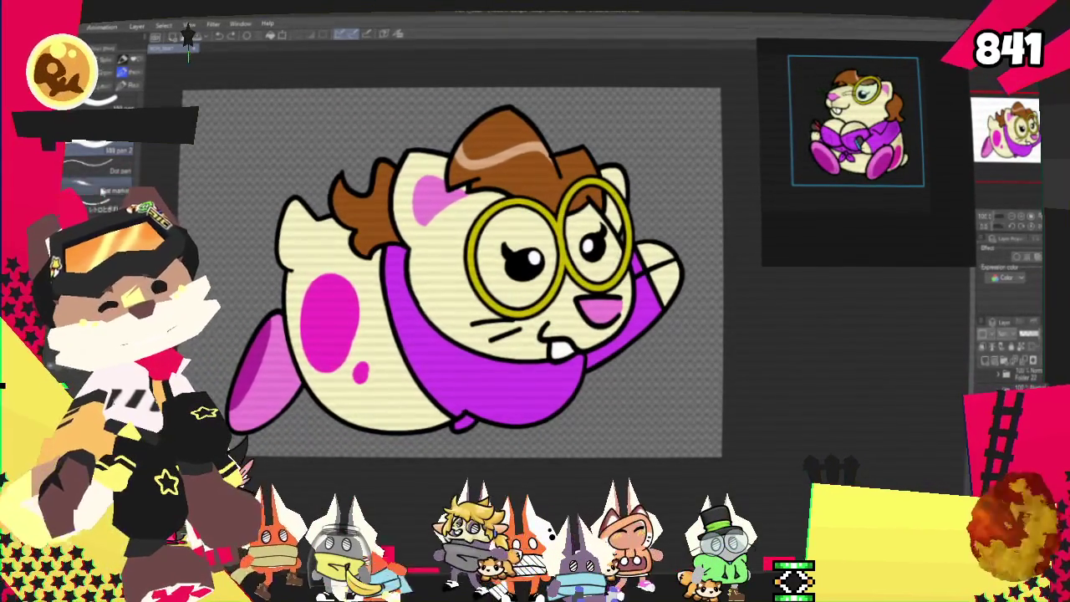
pyautogui.hotkey('alt', 'f')
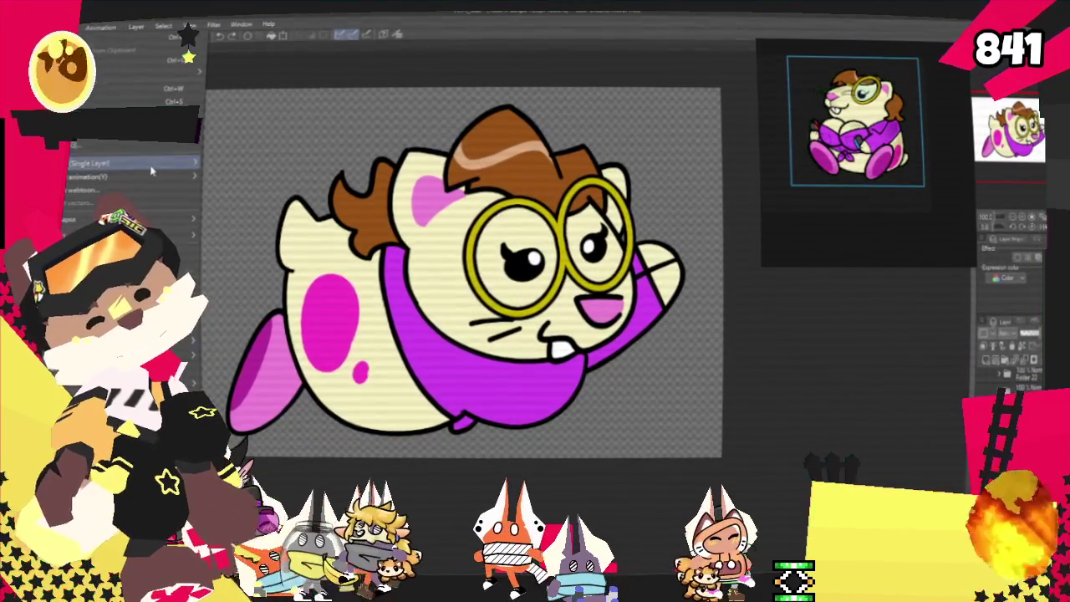
pyautogui.click(235, 198)
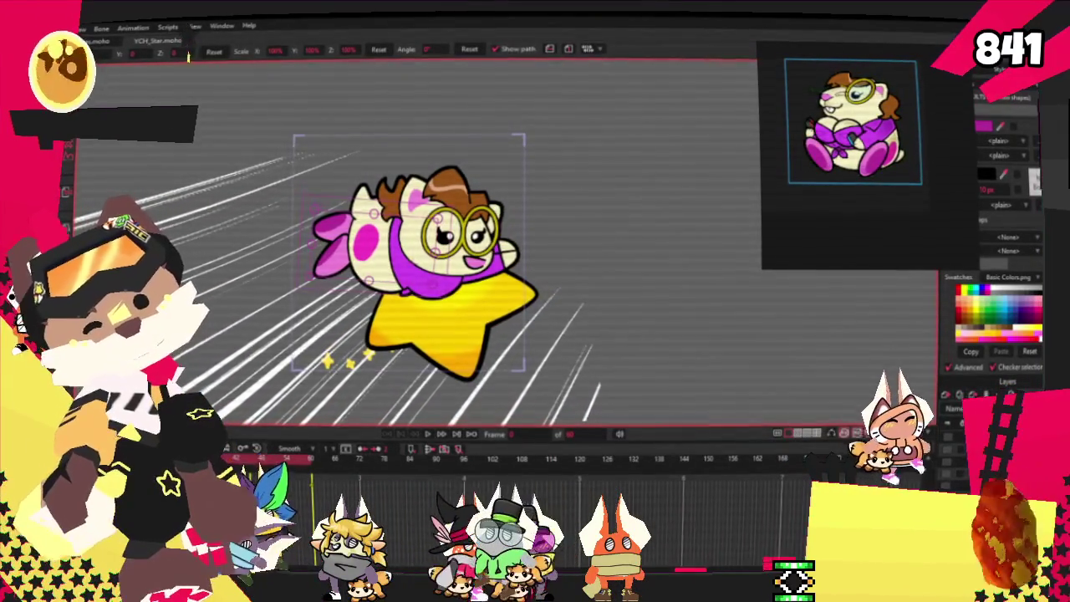
pyautogui.hotkey('alt', 'f')
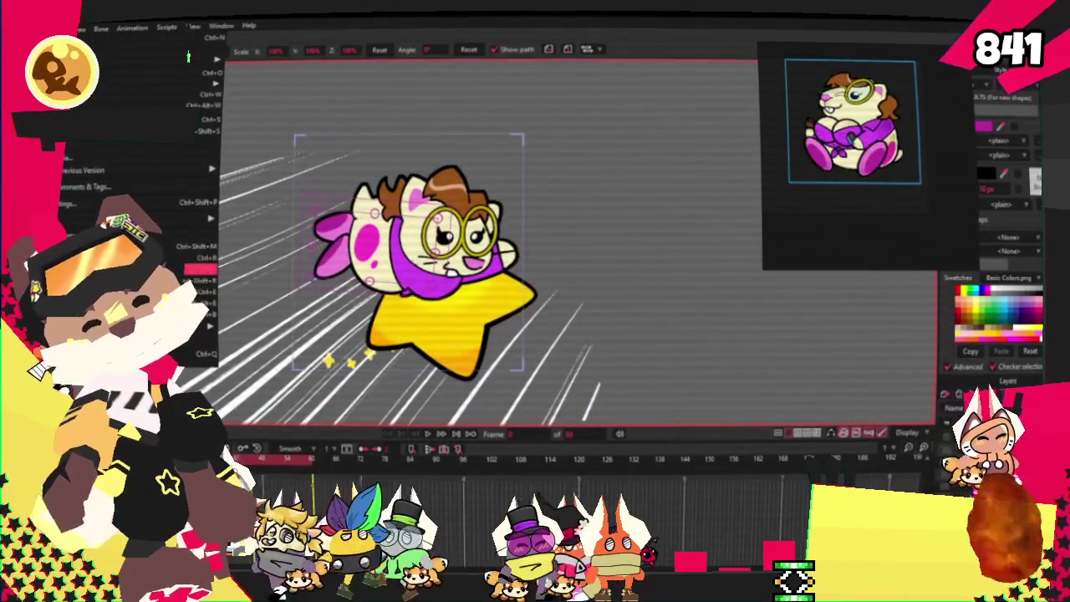
pyautogui.click(201, 258)
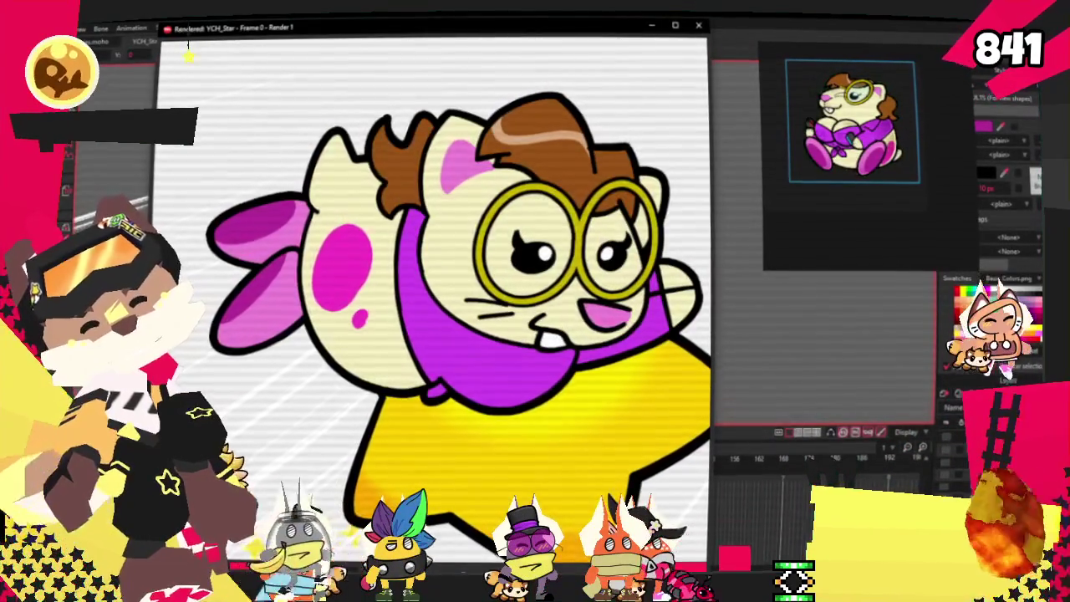
pyautogui.press('Escape')
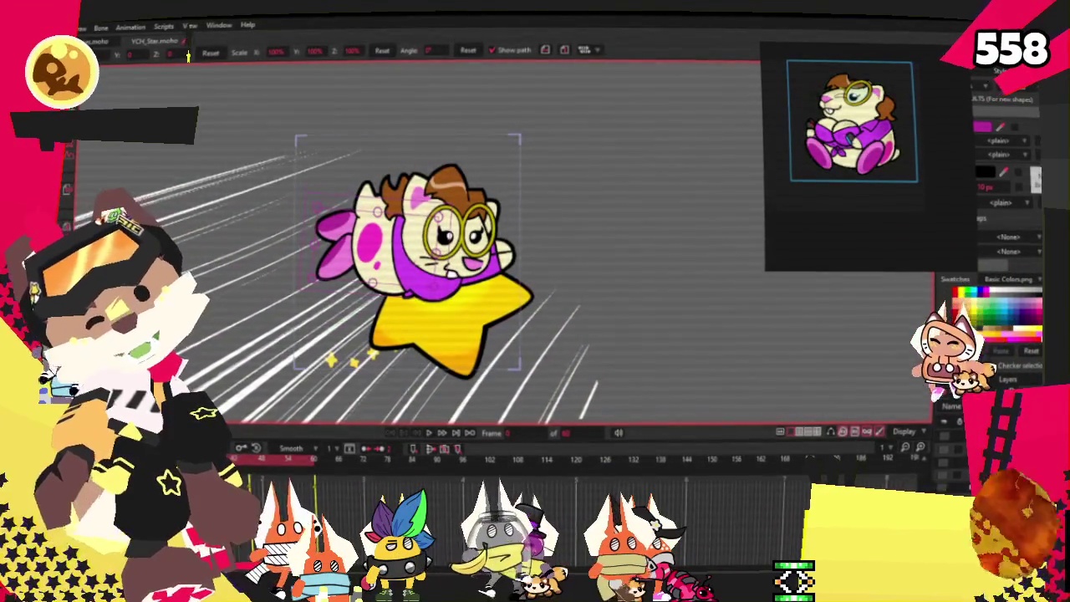
pyautogui.hotkey('alt', 'f')
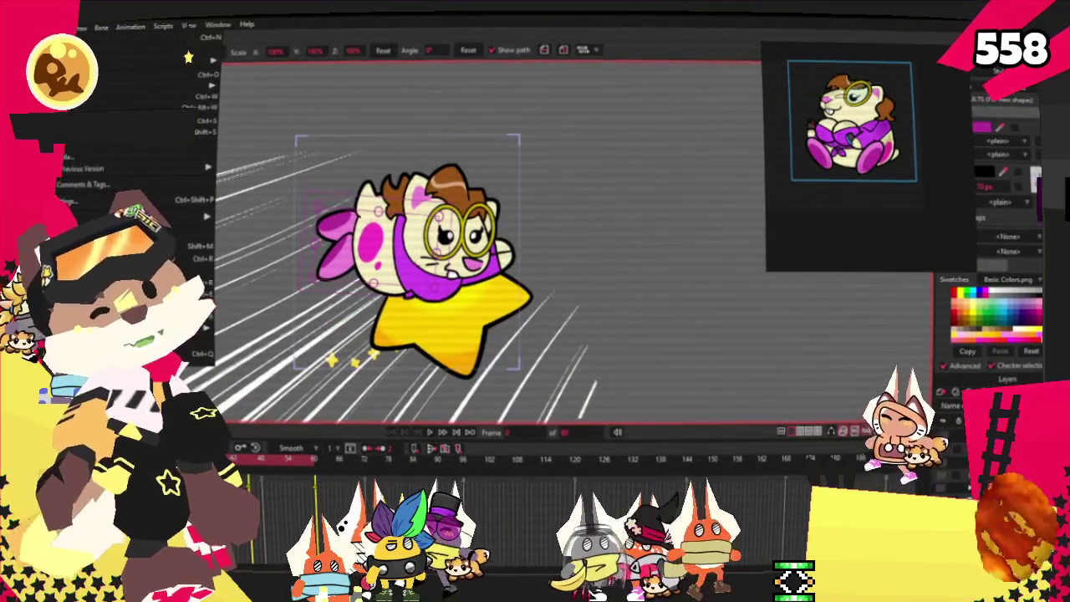
pyautogui.press('Escape')
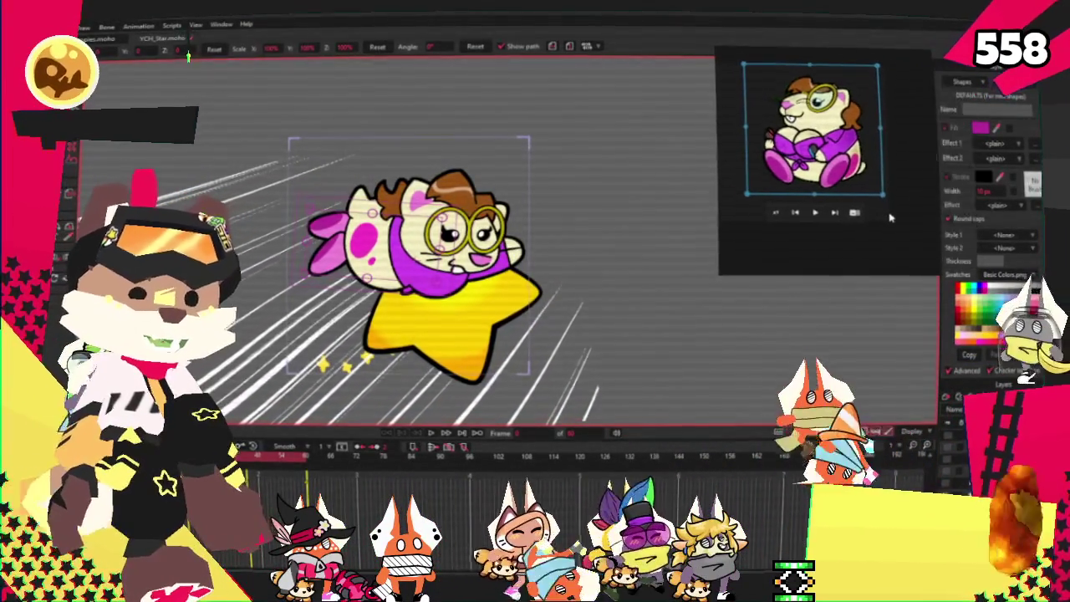
# Start a new empty PureRef scene and enlarge its window.
pyautogui.rightClick(918, 460)
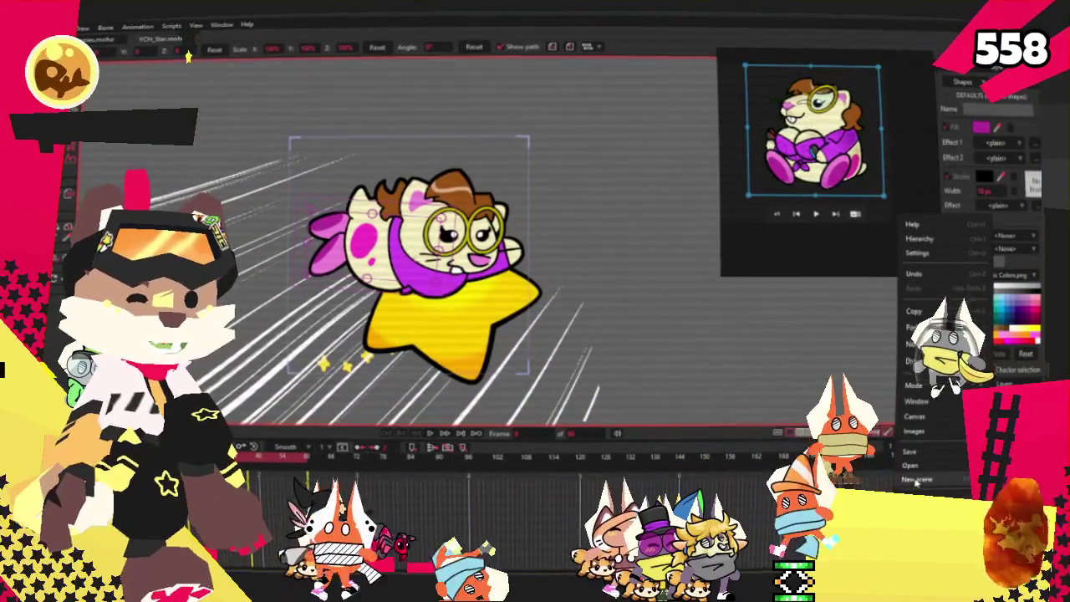
pyautogui.click(914, 431)
pyautogui.moveTo(730, 281); pyautogui.dragTo(608, 368)
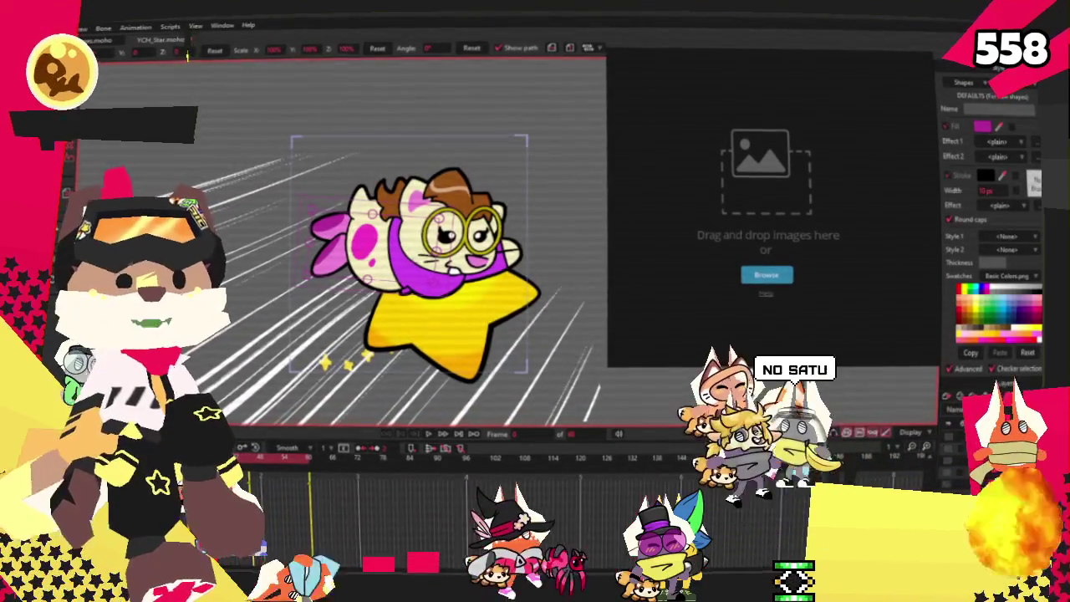
# Add the fox turnaround, Nixer reference sheet and sticker collage to the board, then switch to Discord.
pyautogui.moveTo(556, 193)
pyautogui.mouseDown()
pyautogui.moveTo(728, 221)
pyautogui.moveTo(864, 162)
pyautogui.mouseUp()
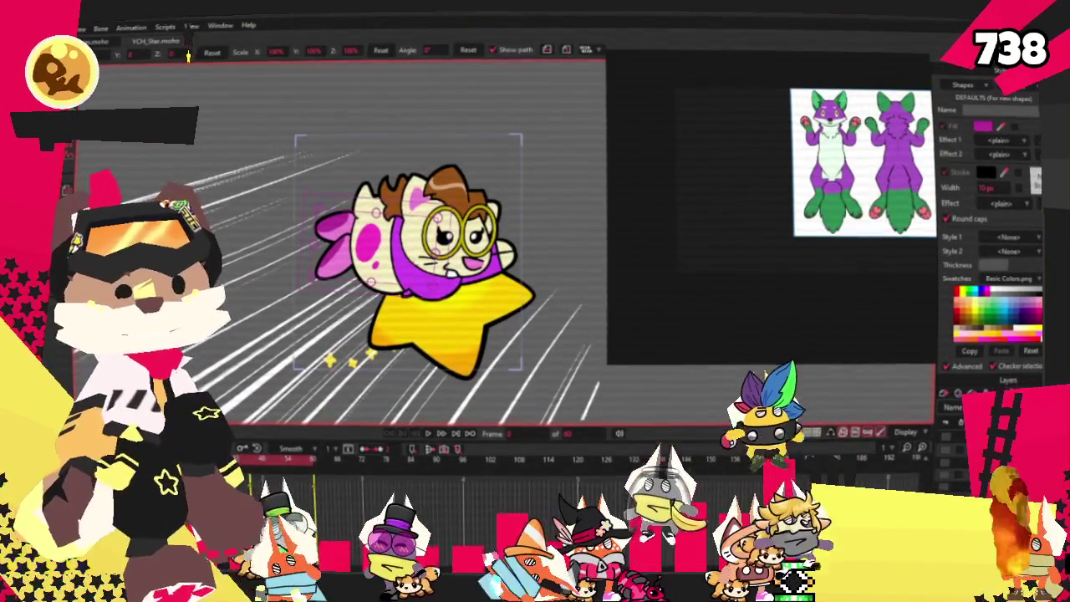
pyautogui.moveTo(749, 209)
pyautogui.mouseDown()
pyautogui.moveTo(726, 209)
pyautogui.moveTo(726, 142)
pyautogui.mouseUp()
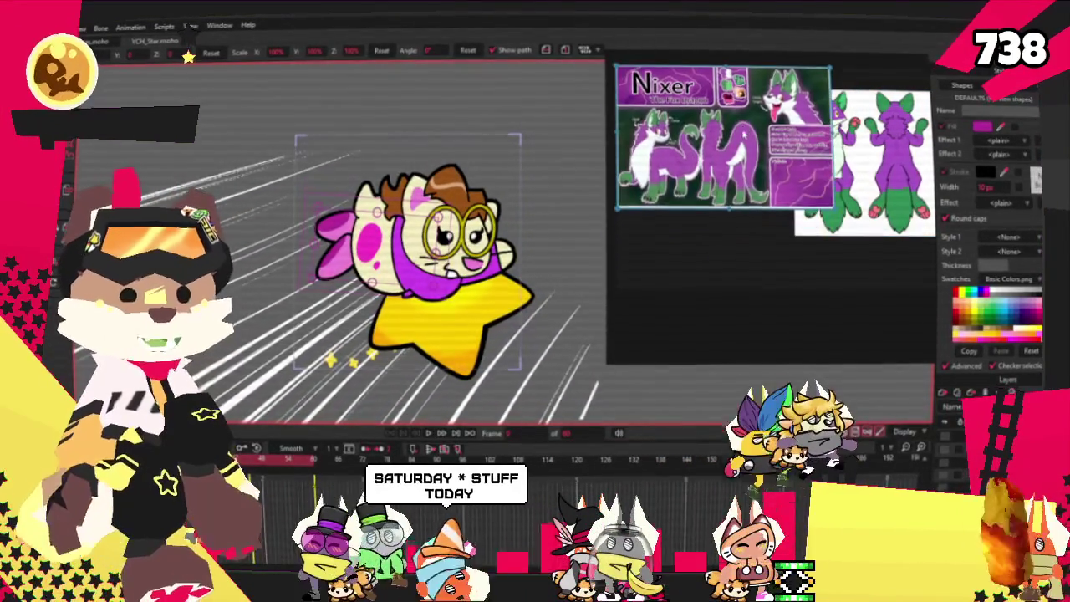
pyautogui.moveTo(863, 167); pyautogui.dragTo(849, 167)
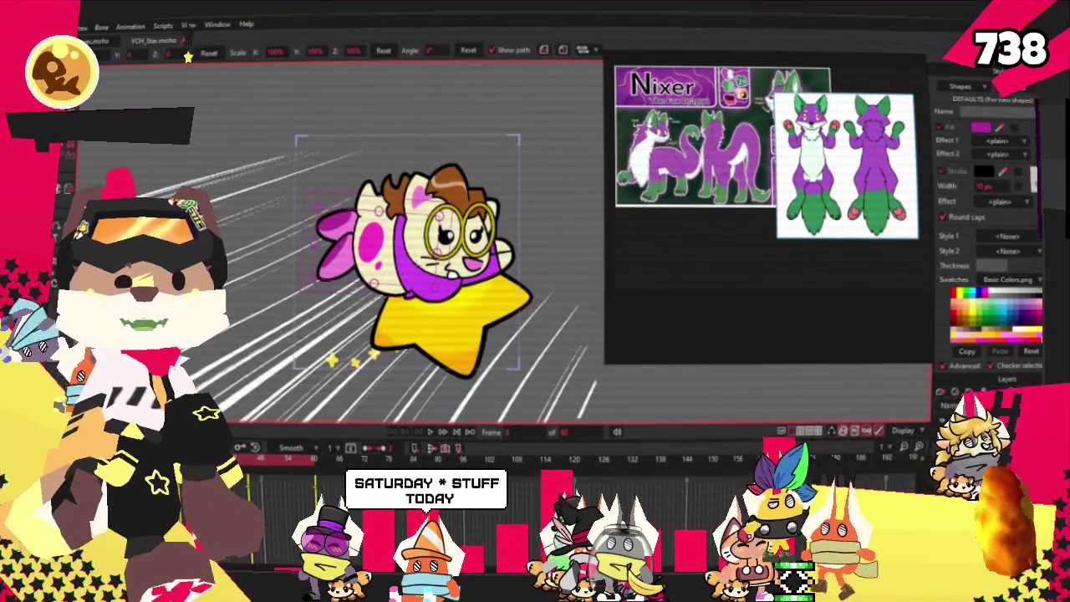
pyautogui.moveTo(803, 393); pyautogui.dragTo(753, 301)
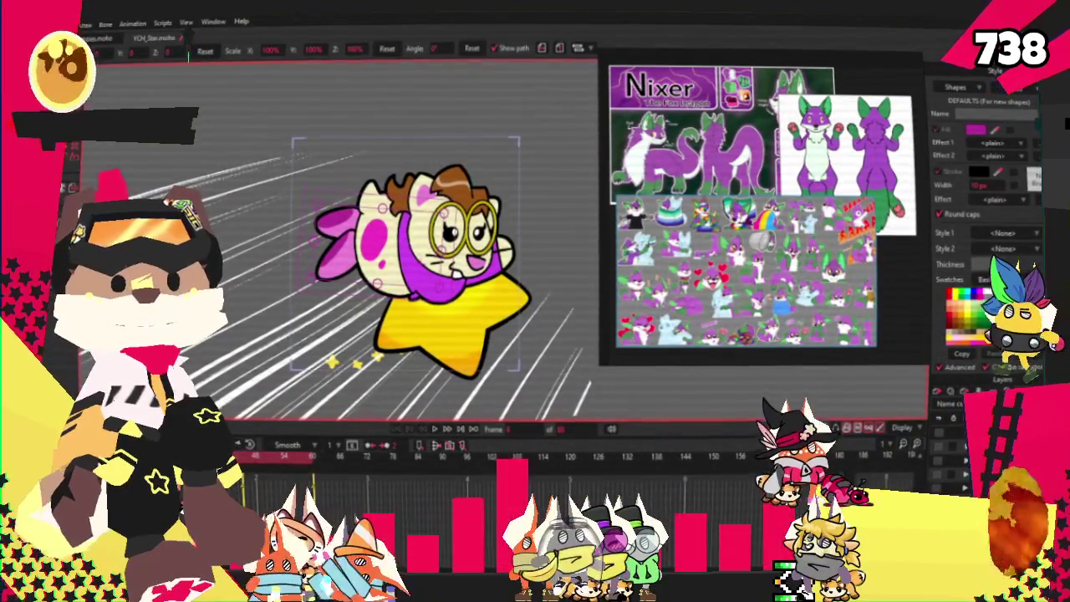
pyautogui.hotkey('alt', 'Tab')
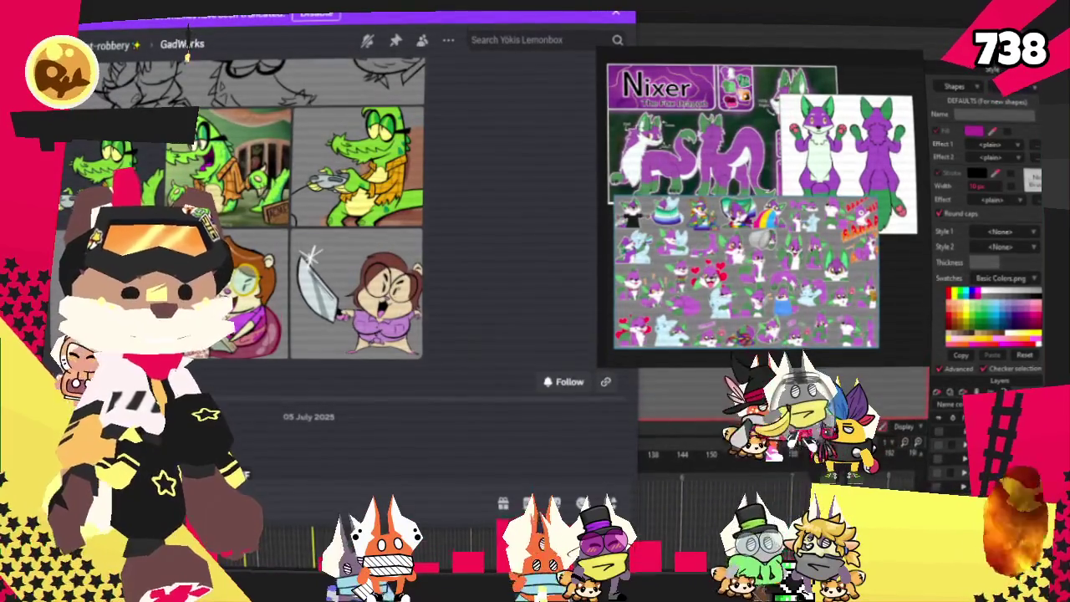
# Back in Moho, narrow the PureRef window, zoom onto the fox turnaround and reposition it.
pyautogui.hotkey('alt', 'Tab')
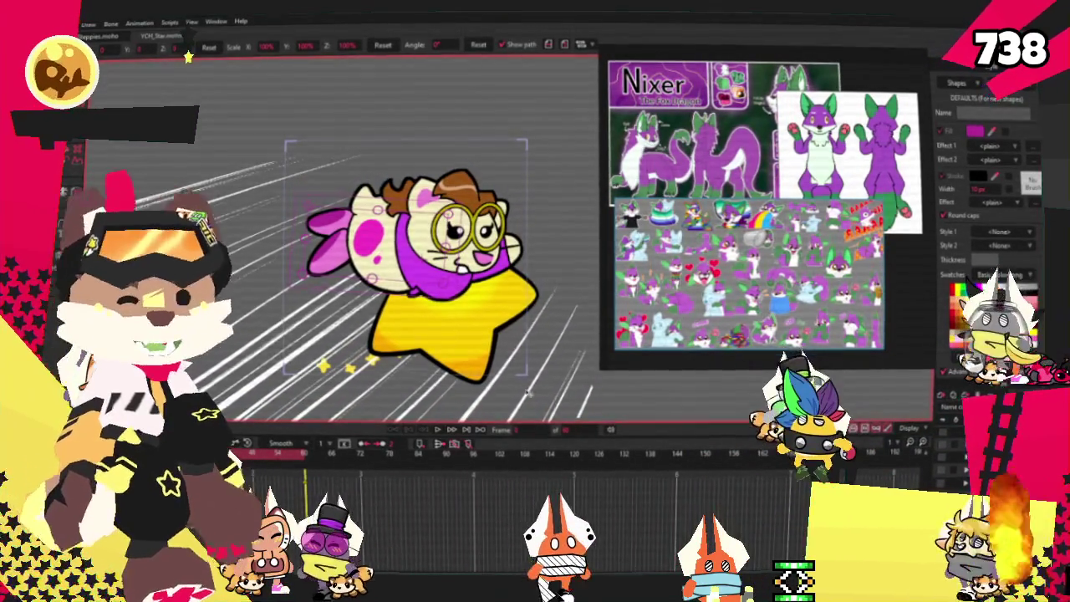
pyautogui.moveTo(626, 357); pyautogui.dragTo(717, 339)
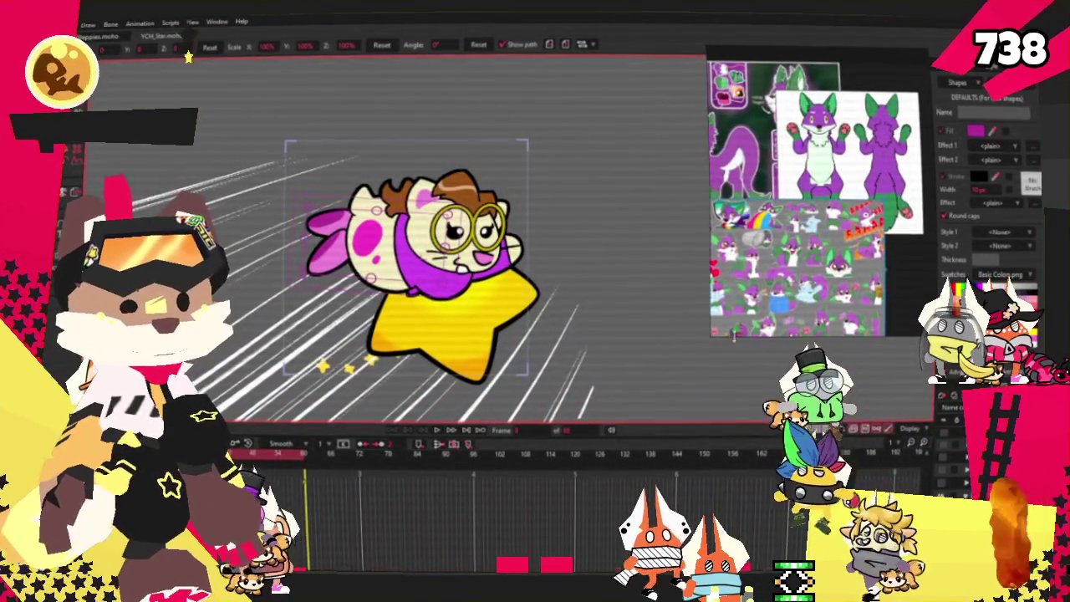
pyautogui.scroll(5, 872, 199)
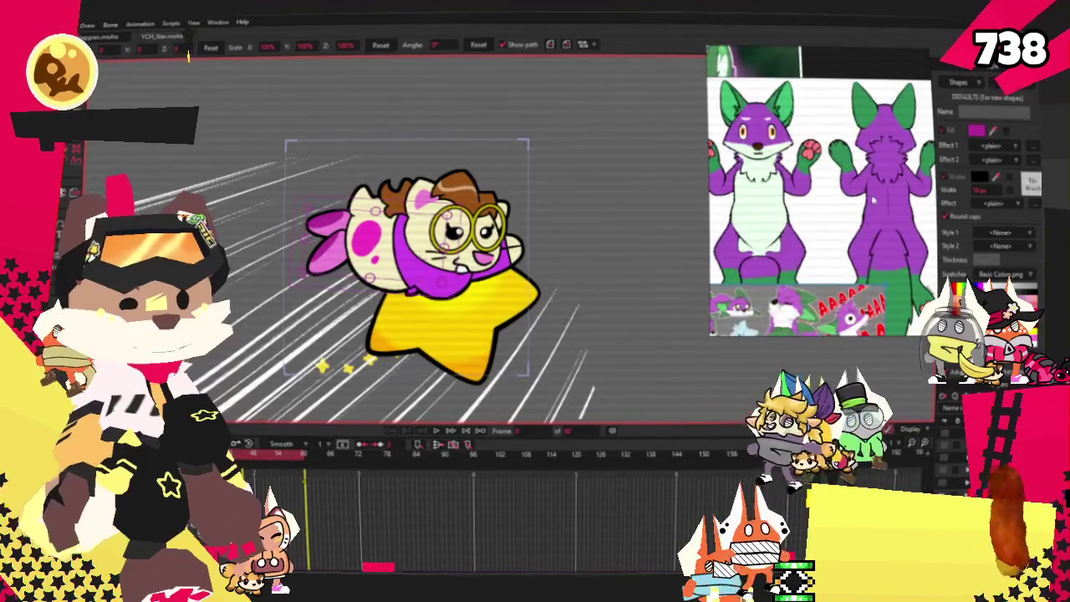
pyautogui.moveTo(843, 212); pyautogui.dragTo(811, 192)
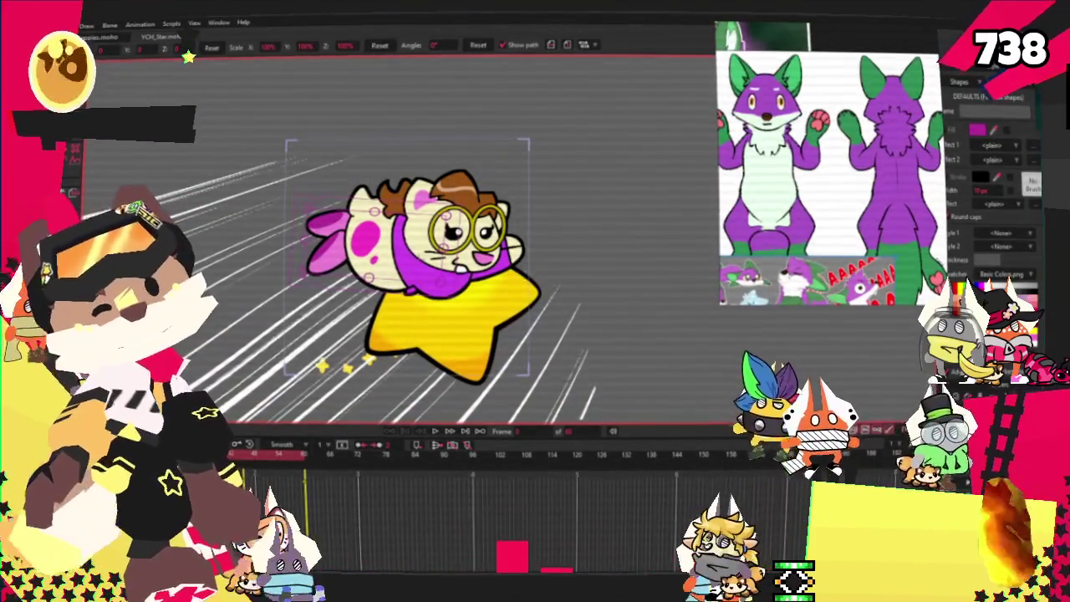
pyautogui.hotkey('alt', 'f')
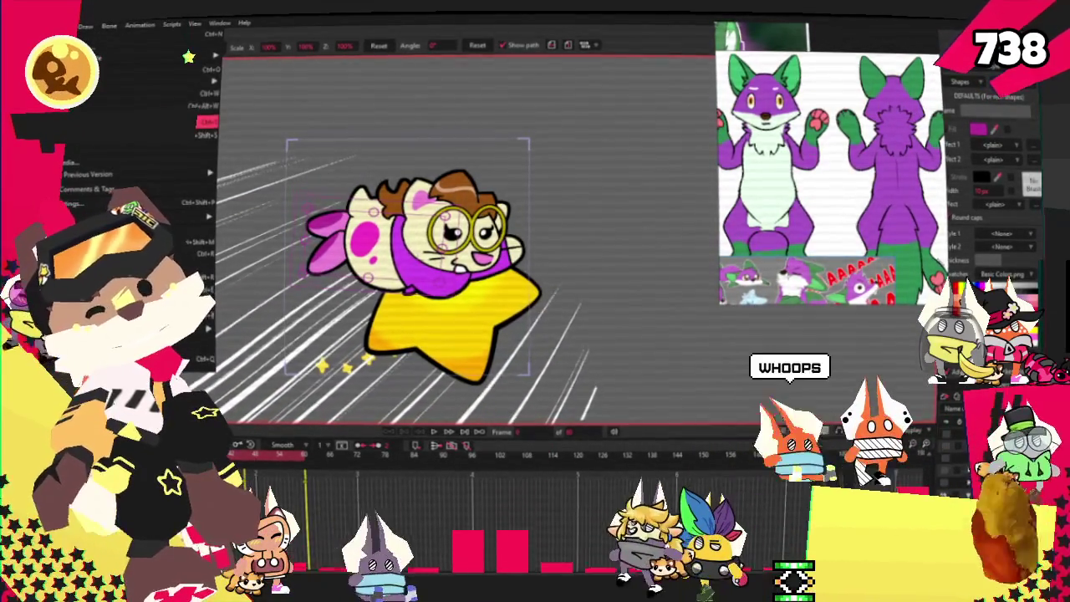
# Bring up the purple cat rig in Moho and zoom the canvas in on the cat.
pyautogui.press('Escape')
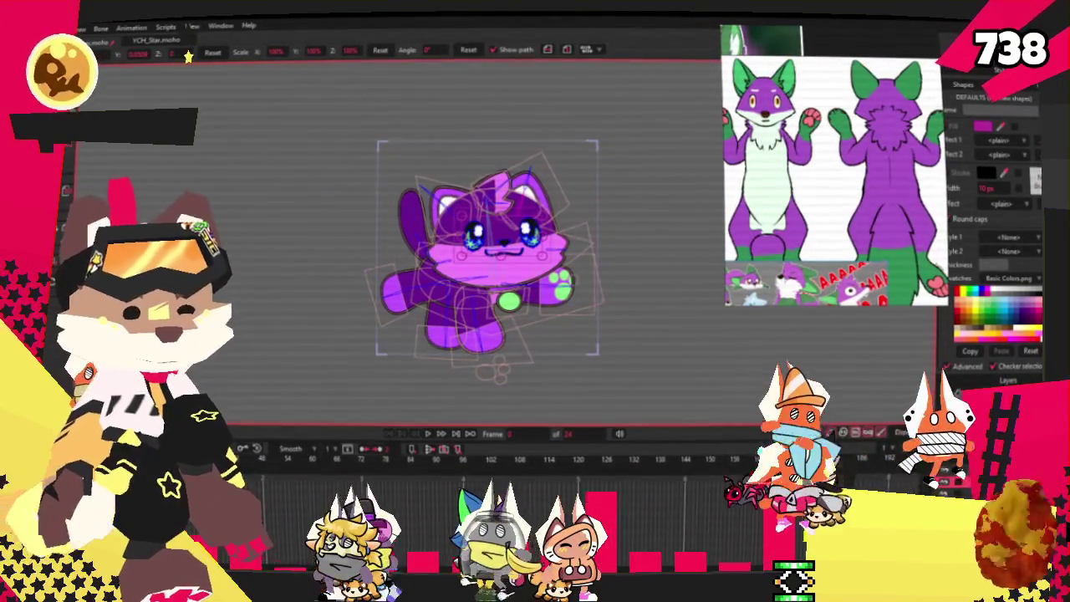
pyautogui.scroll(2, 410, 336)
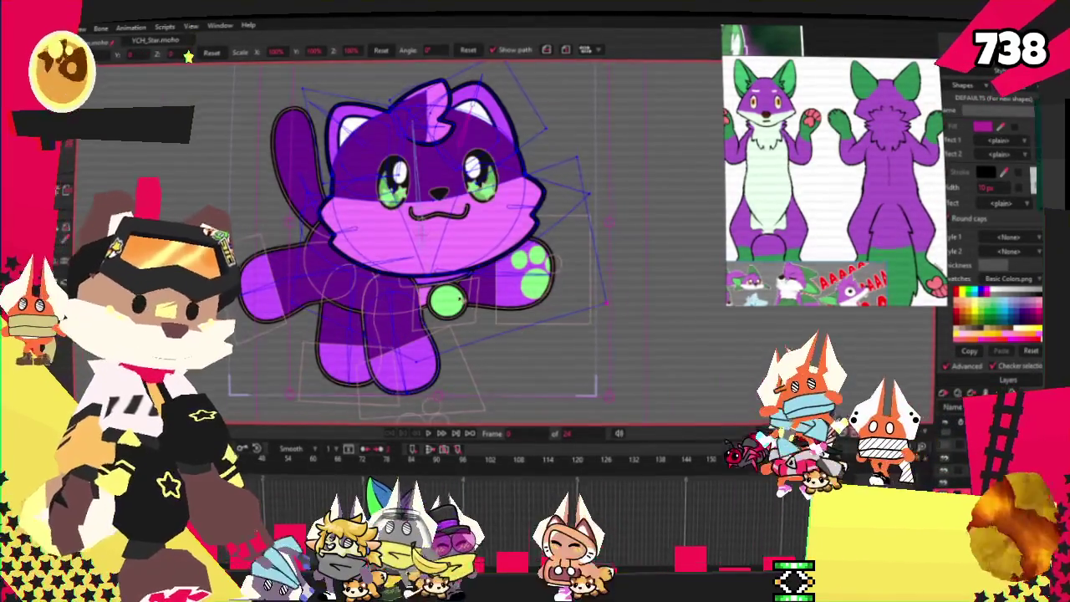
pyautogui.scroll(2, 409, 336)
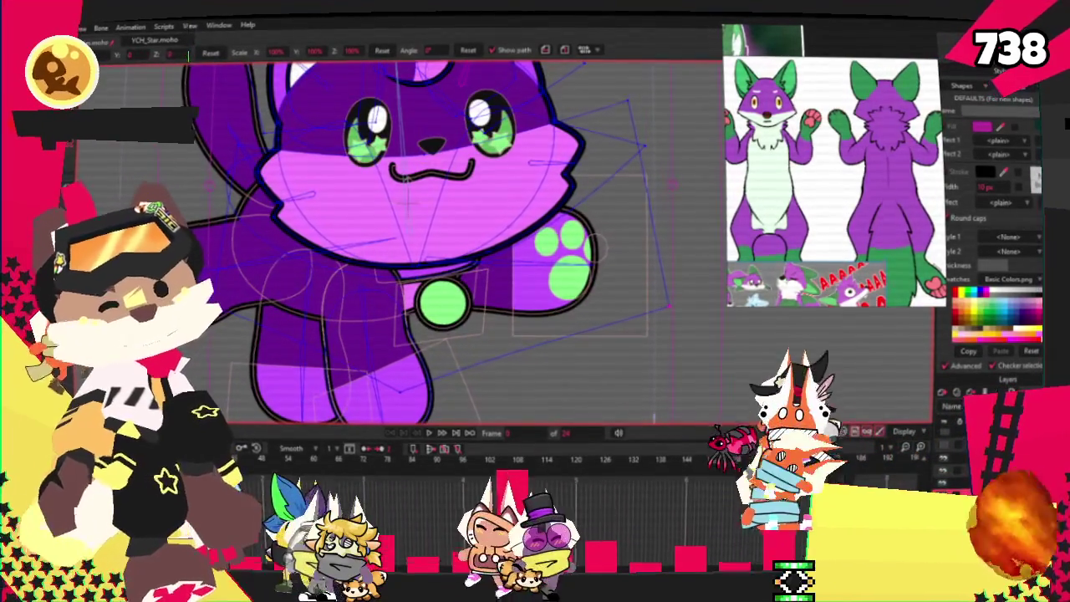
# Select the cat's front leg and paw points with Select Points to recolour them green.
pyautogui.click(85, 173)
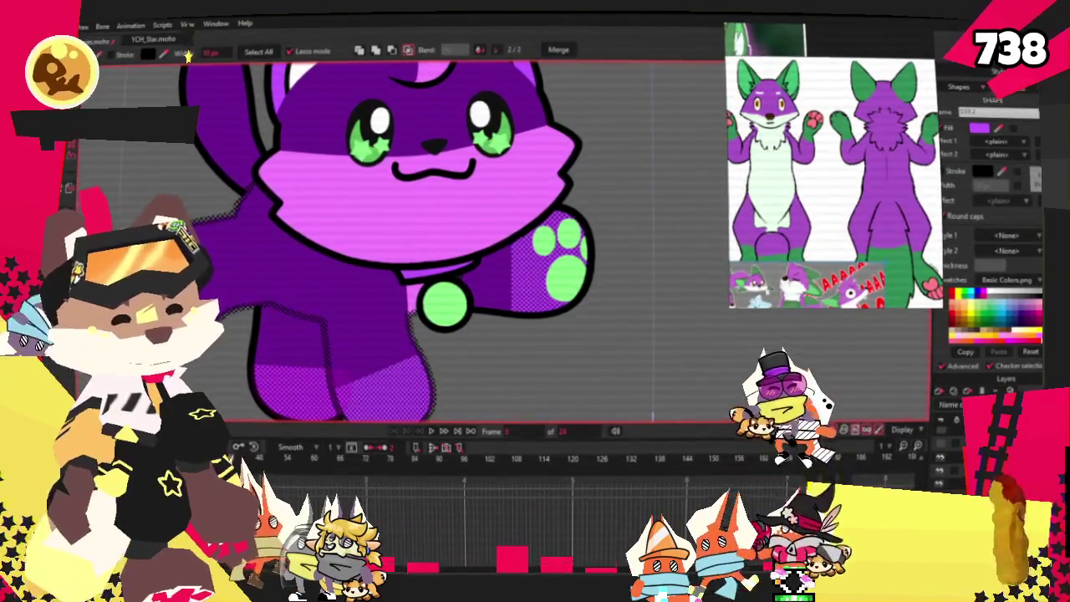
pyautogui.scroll(-3, 833, 182)
pyautogui.scroll(5, 833, 182)
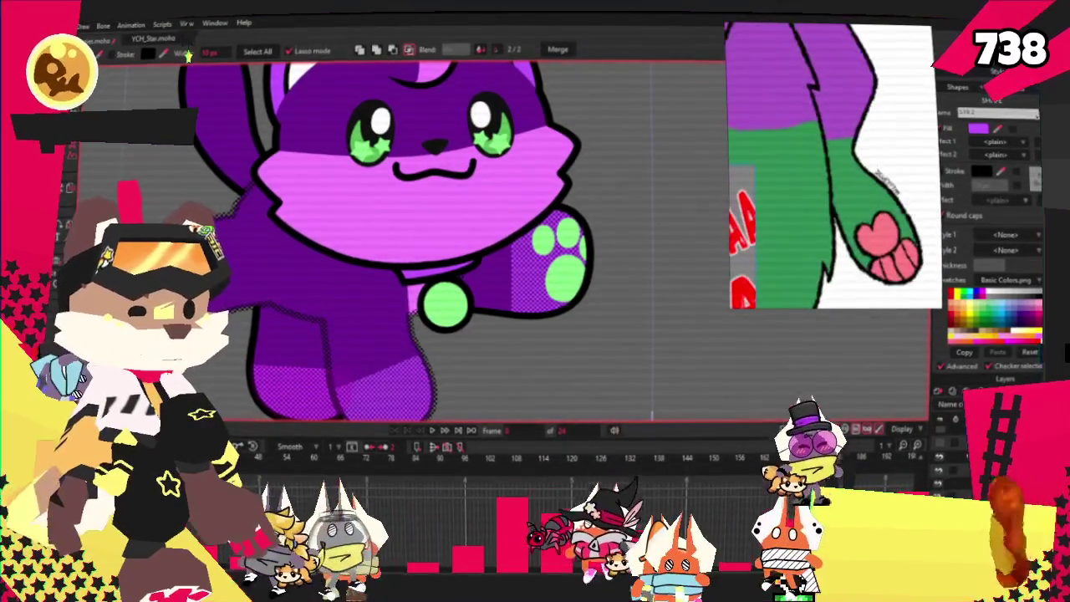
pyautogui.scroll(-3, 482, 273)
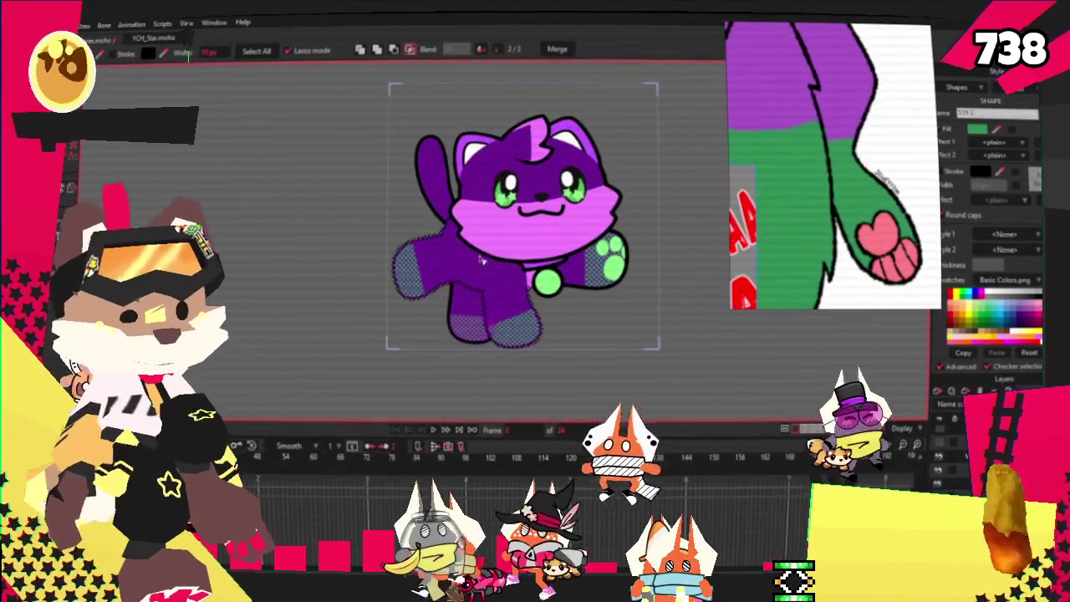
pyautogui.scroll(2, 482, 273)
pyautogui.moveTo(482, 273); pyautogui.dragTo(455, 332)
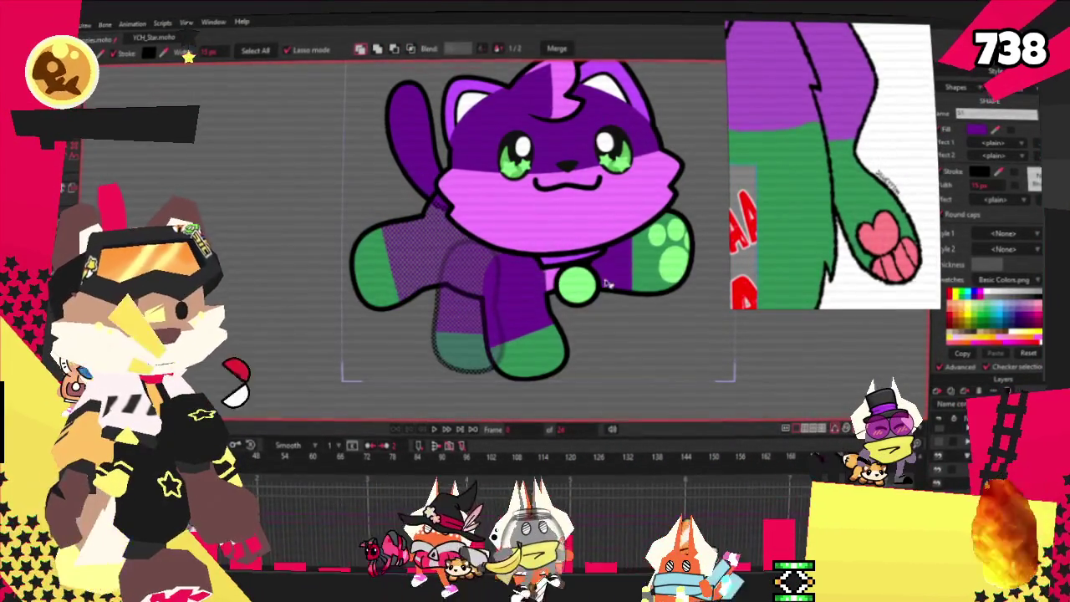
# Pan the PureRef reference to show the fox's full front and back views.
pyautogui.scroll(2, 848, 107)
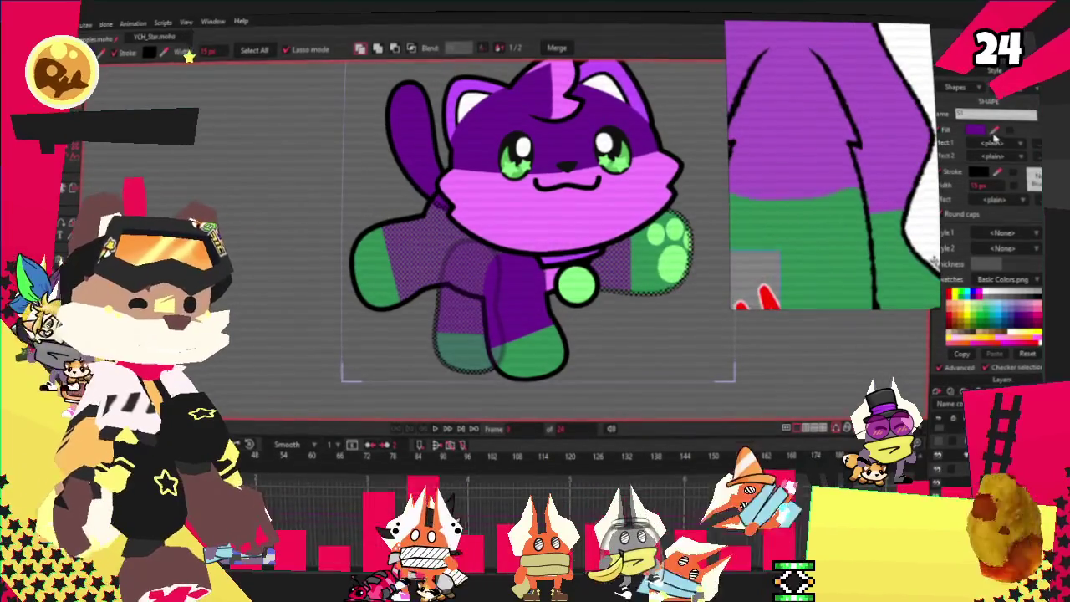
pyautogui.scroll(-2, 543, 274)
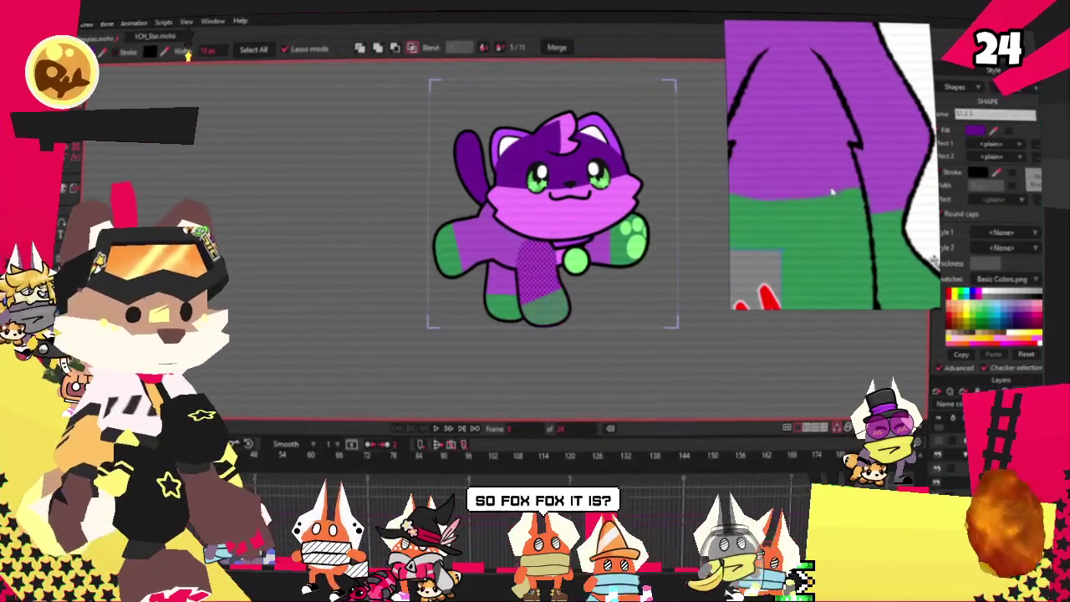
pyautogui.scroll(-2, 796, 118)
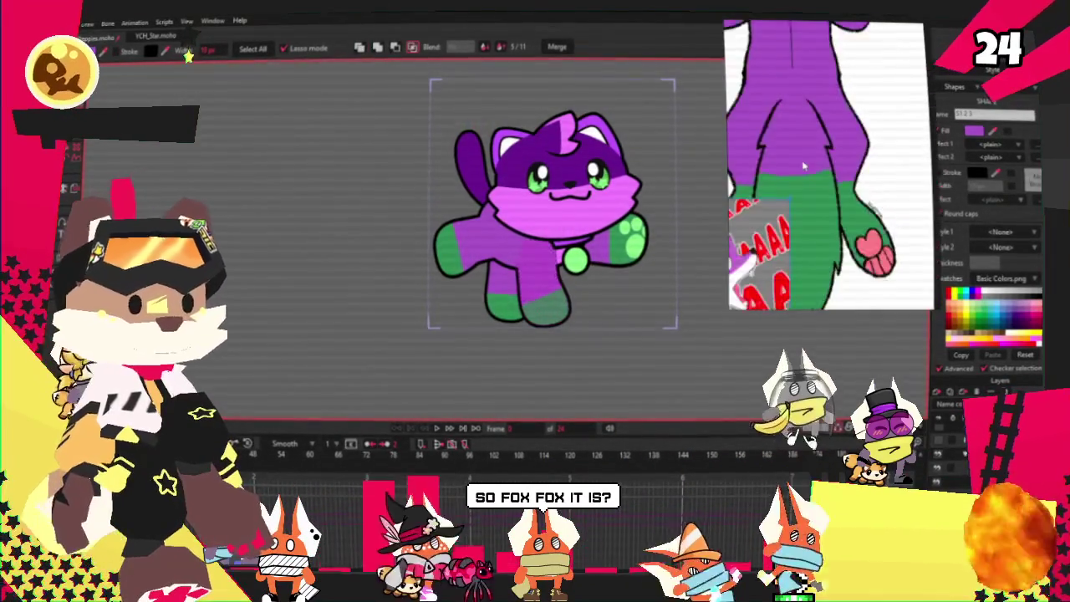
pyautogui.scroll(-2, 797, 118)
pyautogui.scroll(-2, 796, 118)
pyautogui.scroll(1, 797, 118)
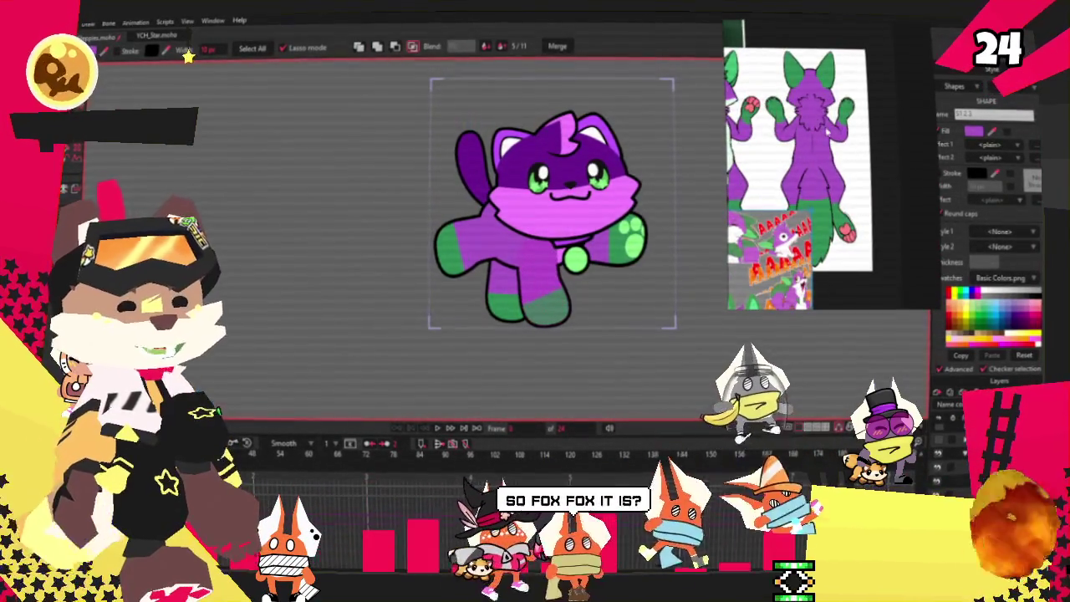
pyautogui.moveTo(827, 131); pyautogui.dragTo(919, 115)
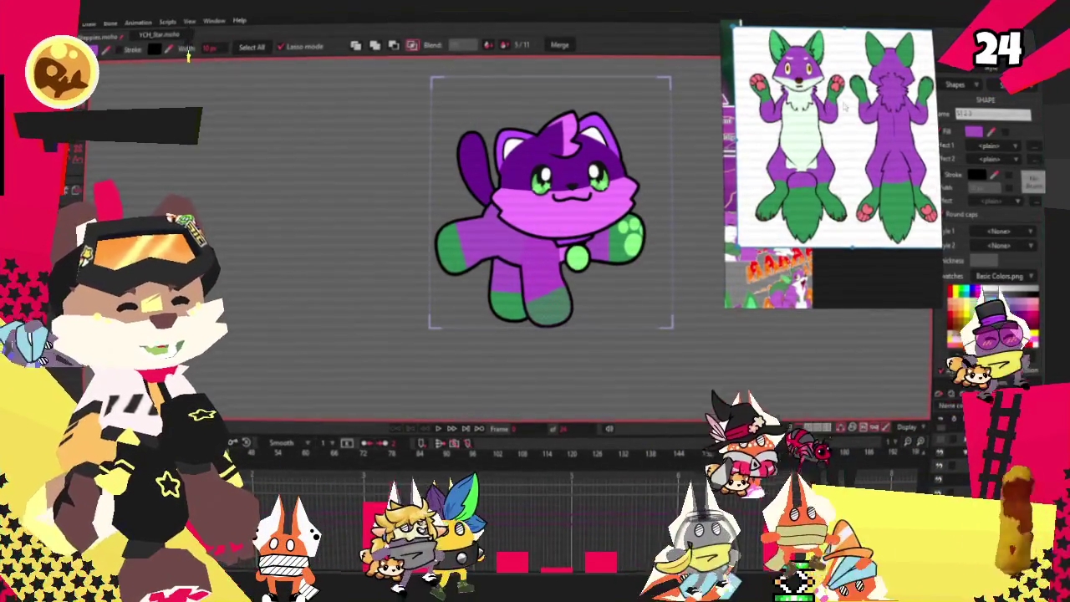
pyautogui.scroll(-3, 889, 101)
pyautogui.scroll(3, 765, 108)
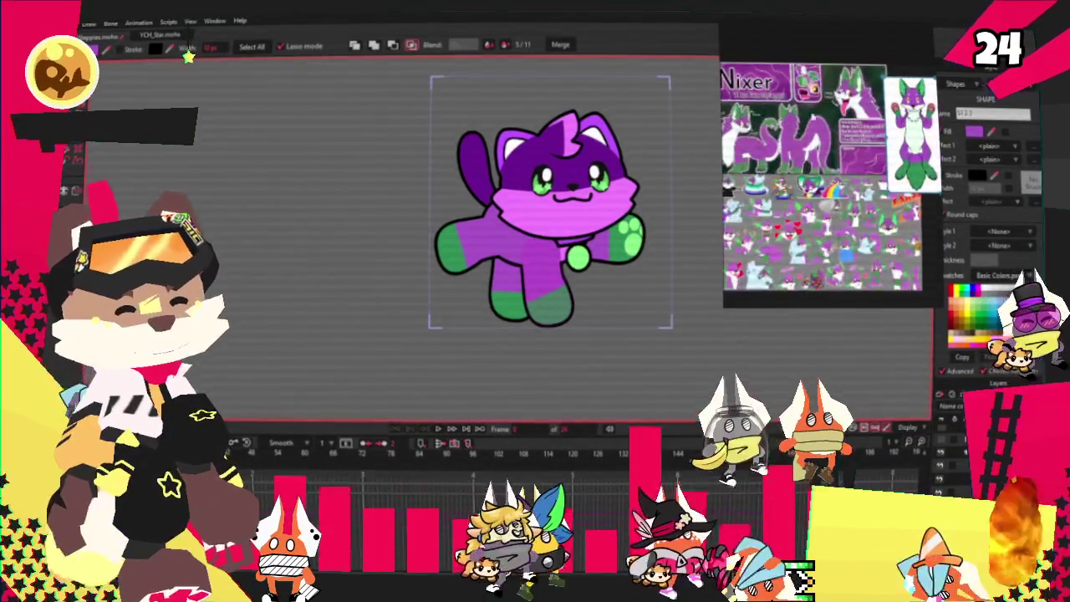
pyautogui.scroll(3, 832, 167)
pyautogui.scroll(-3, 832, 167)
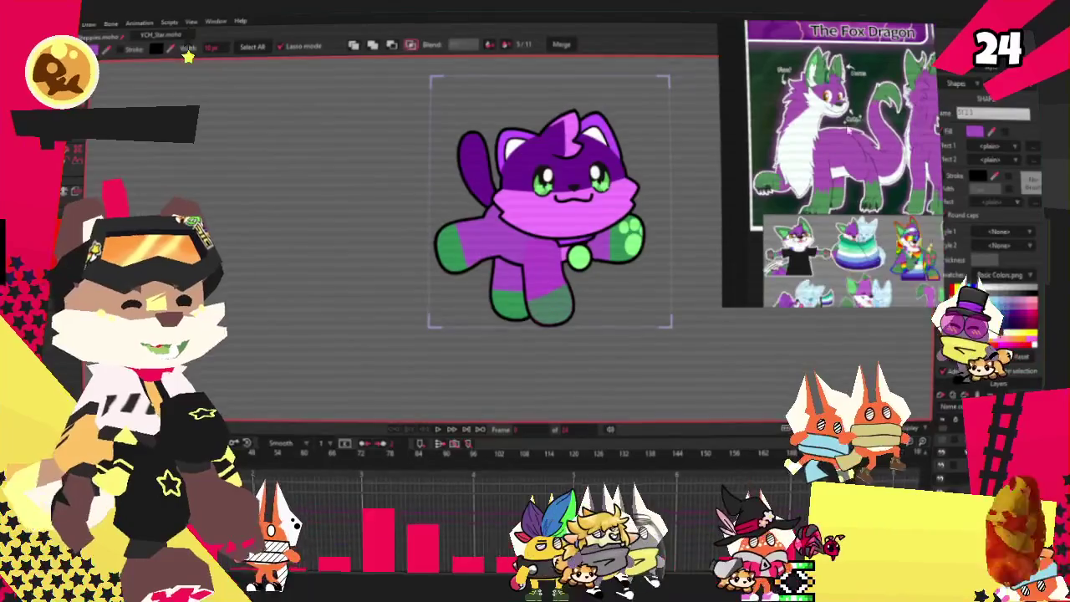
pyautogui.scroll(3, 832, 167)
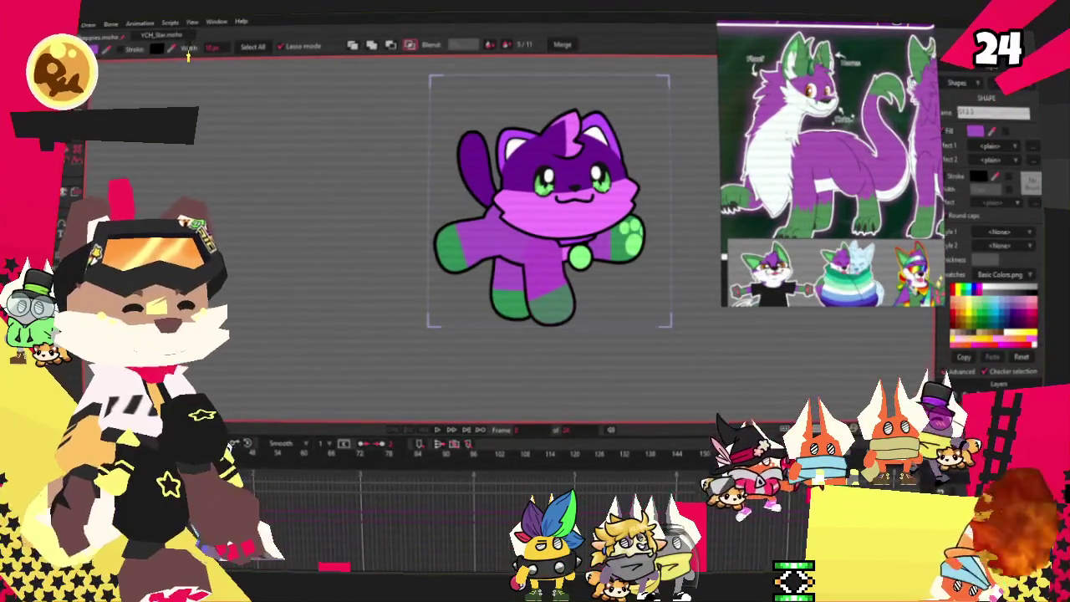
pyautogui.scroll(-3, 853, 167)
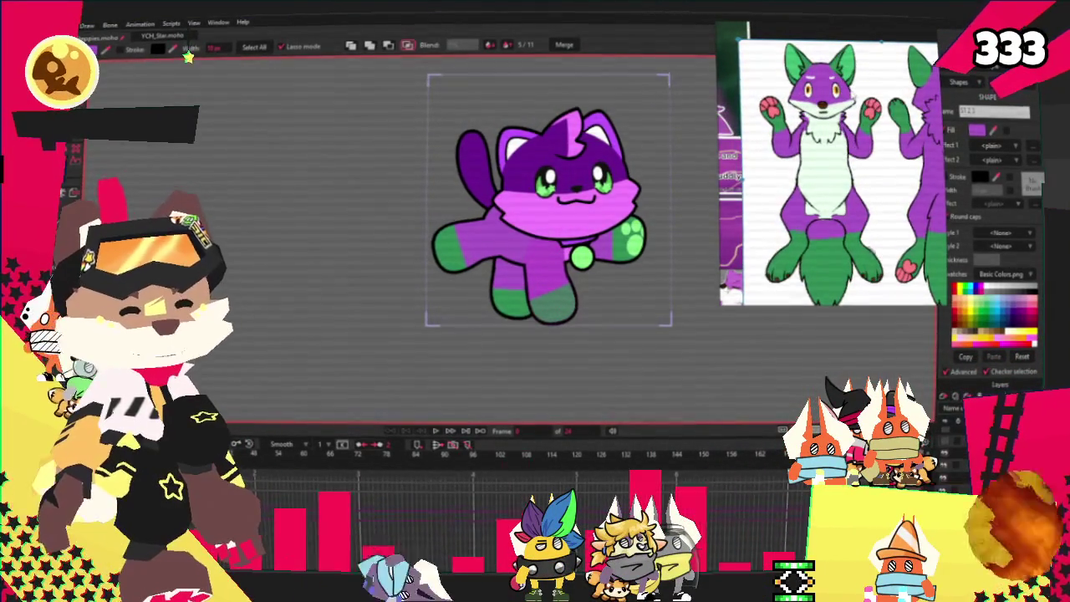
pyautogui.scroll(2, 499, 236)
pyautogui.scroll(4, 500, 236)
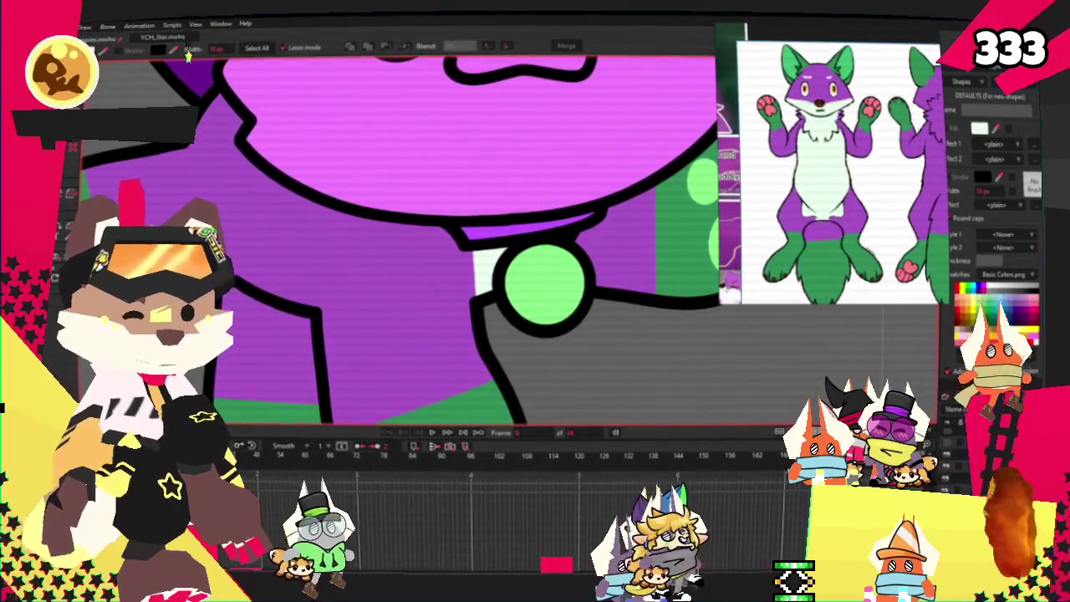
pyautogui.scroll(-1, 499, 236)
pyautogui.scroll(-3, 500, 236)
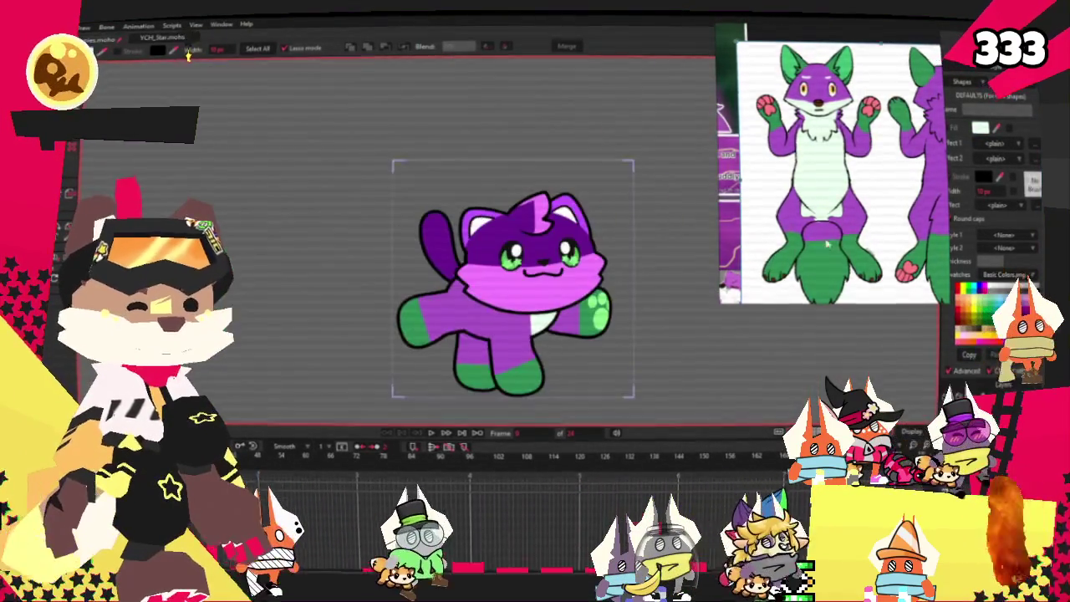
pyautogui.scroll(-1, 499, 236)
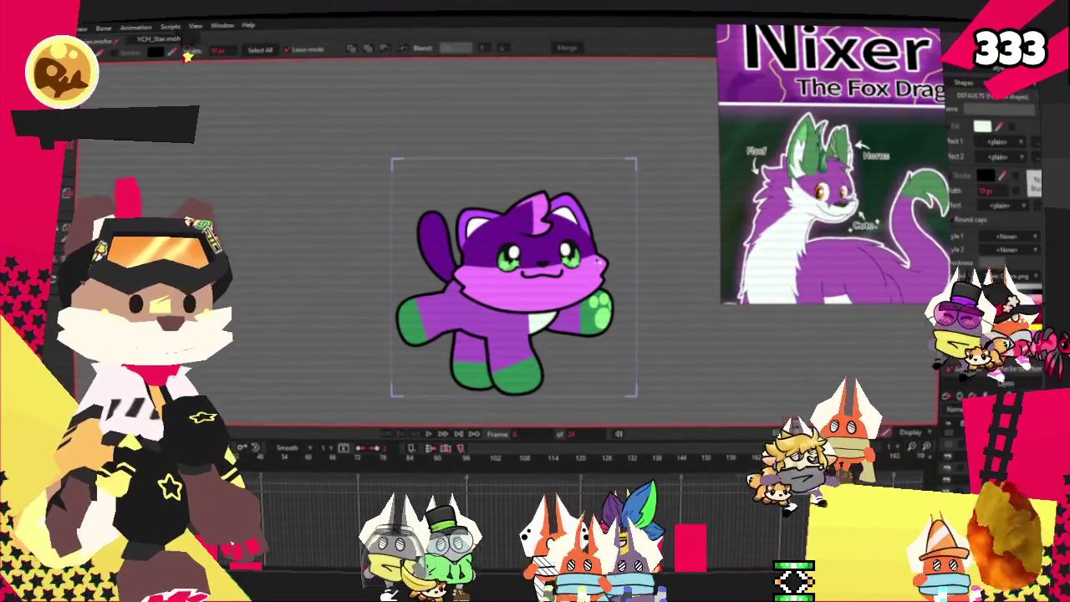
pyautogui.press('Delete')
pyautogui.hotkey('ctrl', 'z')
pyautogui.scroll(3, 431, 230)
pyautogui.scroll(2, 431, 230)
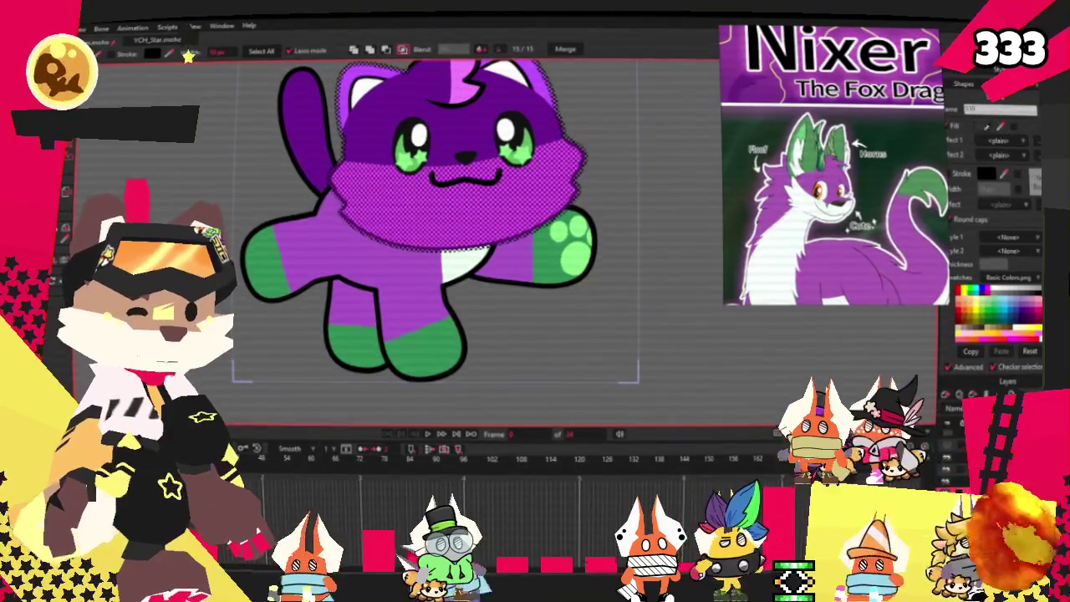
# Fill the cat's muzzle white, then reselect the head shape to make the ears green with white insides.
pyautogui.scroll(-3, 577, 242)
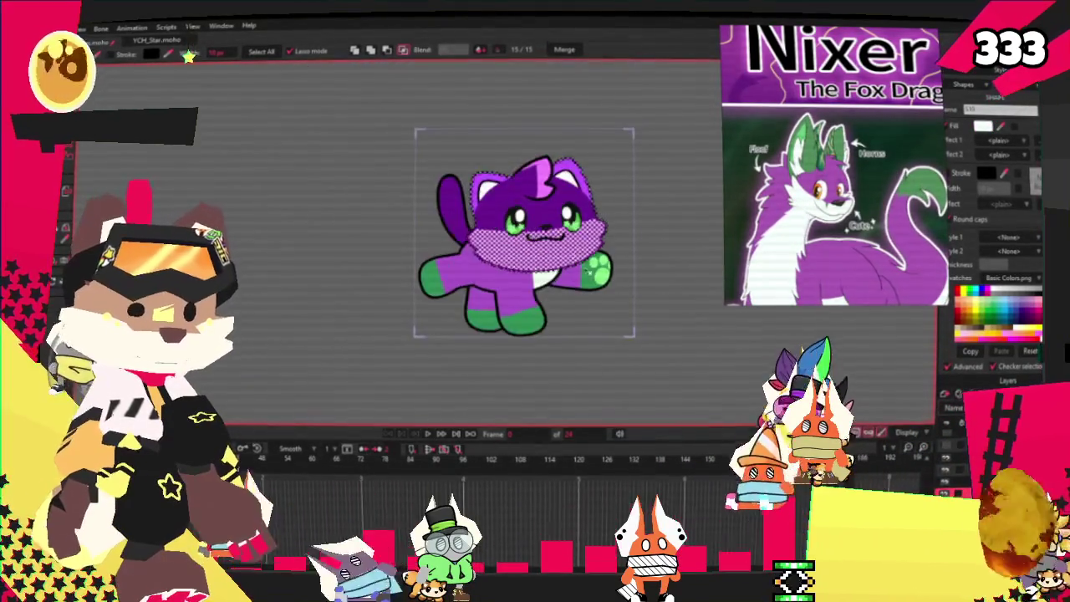
pyautogui.scroll(3, 530, 202)
pyautogui.scroll(3, 530, 202)
pyautogui.click(433, 146)
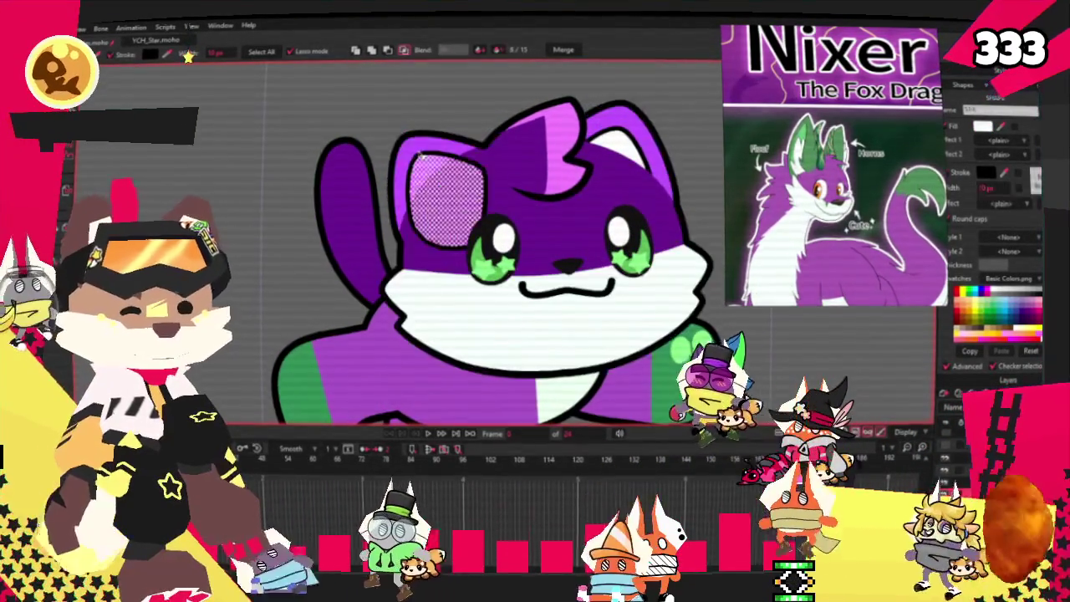
pyautogui.click(433, 146)
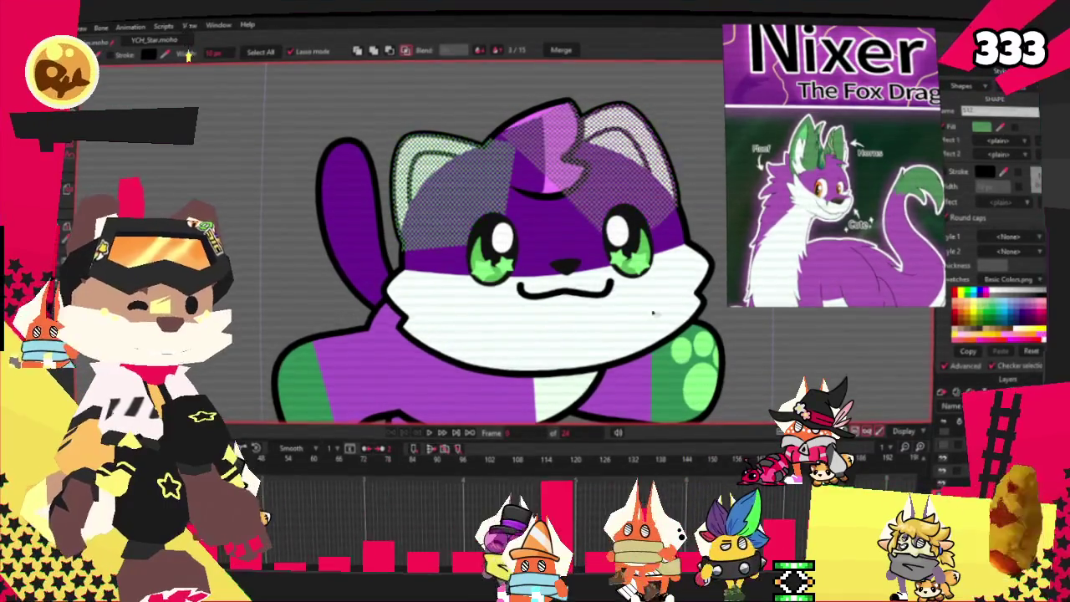
pyautogui.click(736, 373)
pyautogui.click(543, 209)
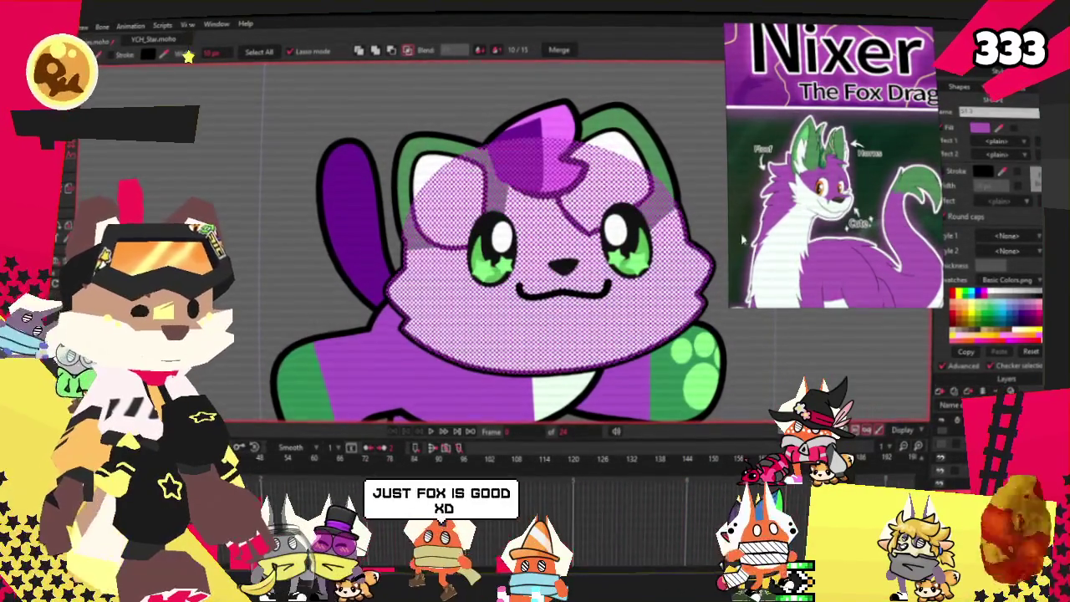
pyautogui.scroll(-2, 635, 311)
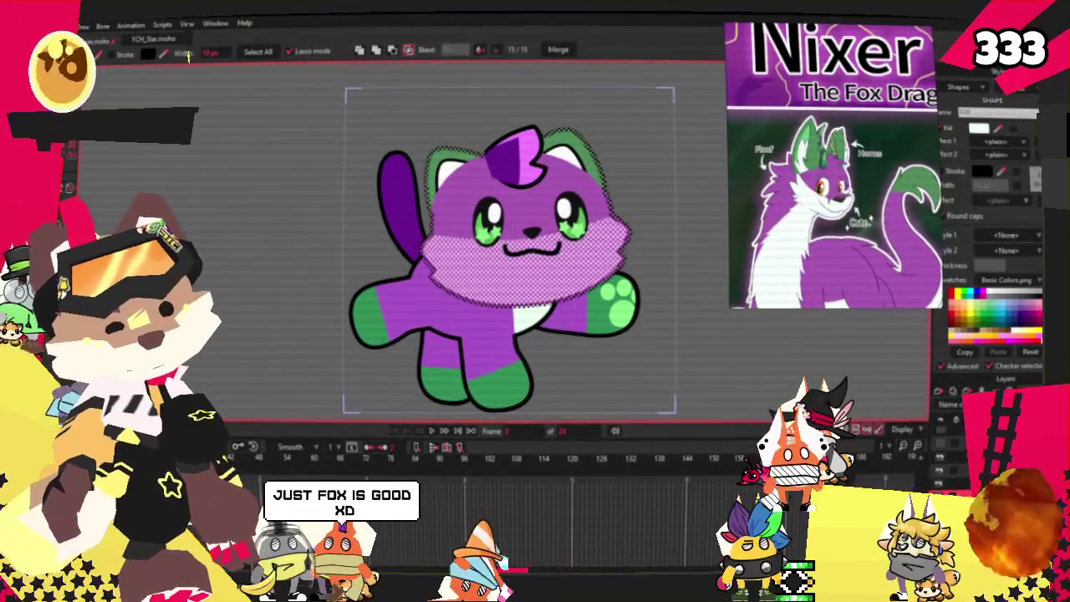
pyautogui.scroll(2, 428, 130)
pyautogui.scroll(1, 428, 130)
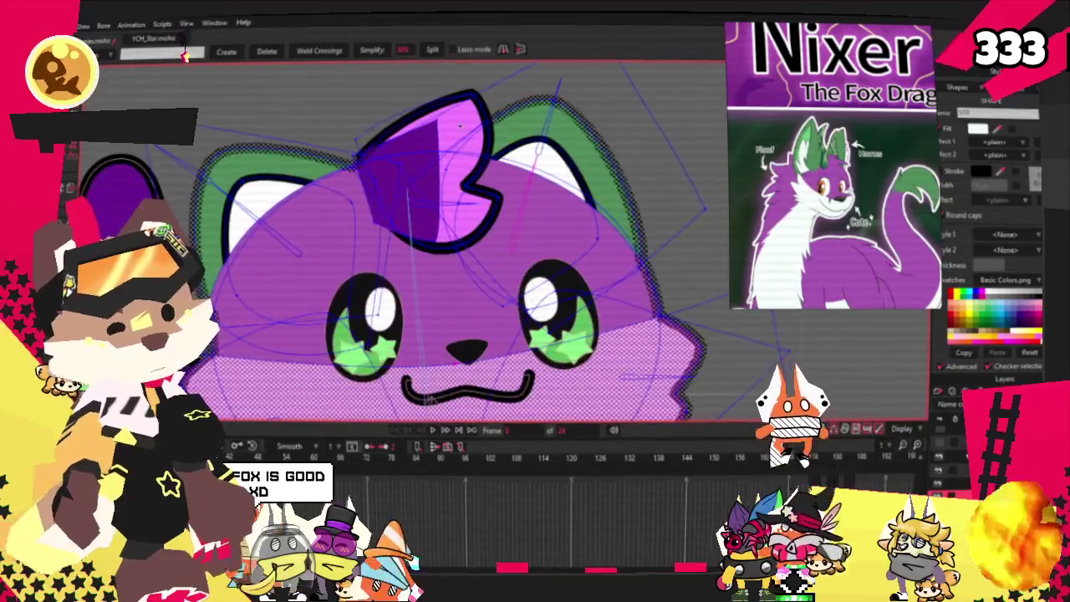
# Delete the spiky tuft from the top of the cat's head.
pyautogui.press('Delete')
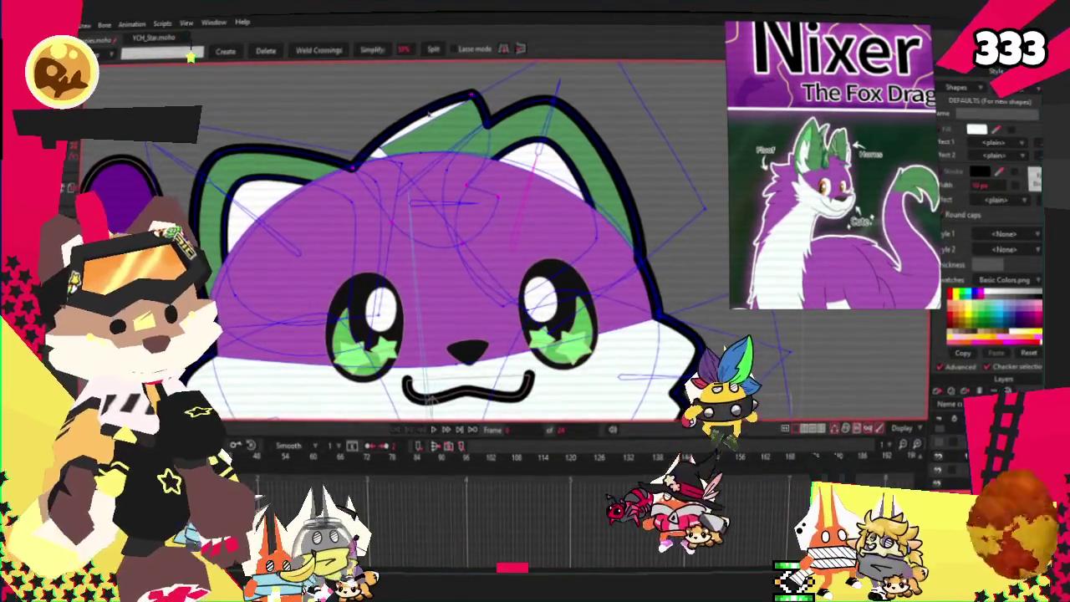
pyautogui.scroll(-2, 398, 125)
pyautogui.scroll(2, 368, 134)
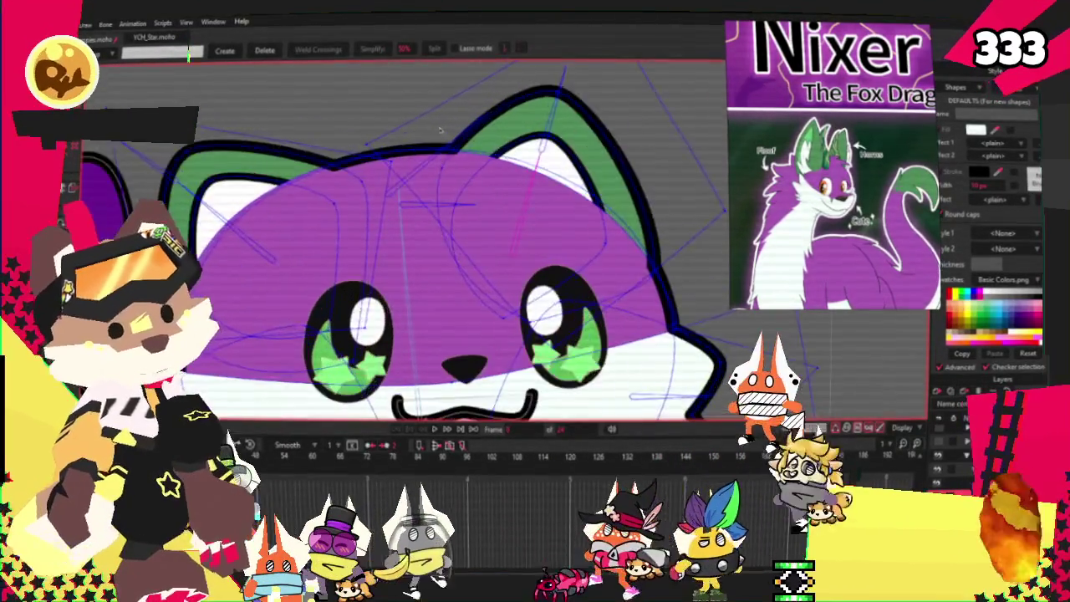
pyautogui.scroll(-2, 334, 142)
pyautogui.scroll(2, 303, 149)
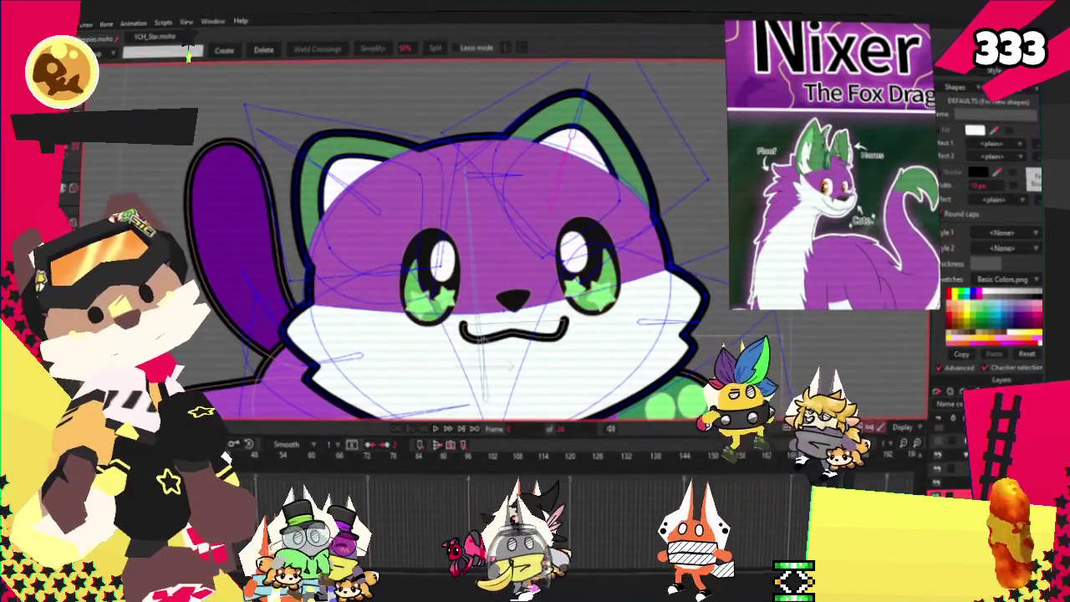
pyautogui.press('a')
pyautogui.hotkey('ctrl', 'r')
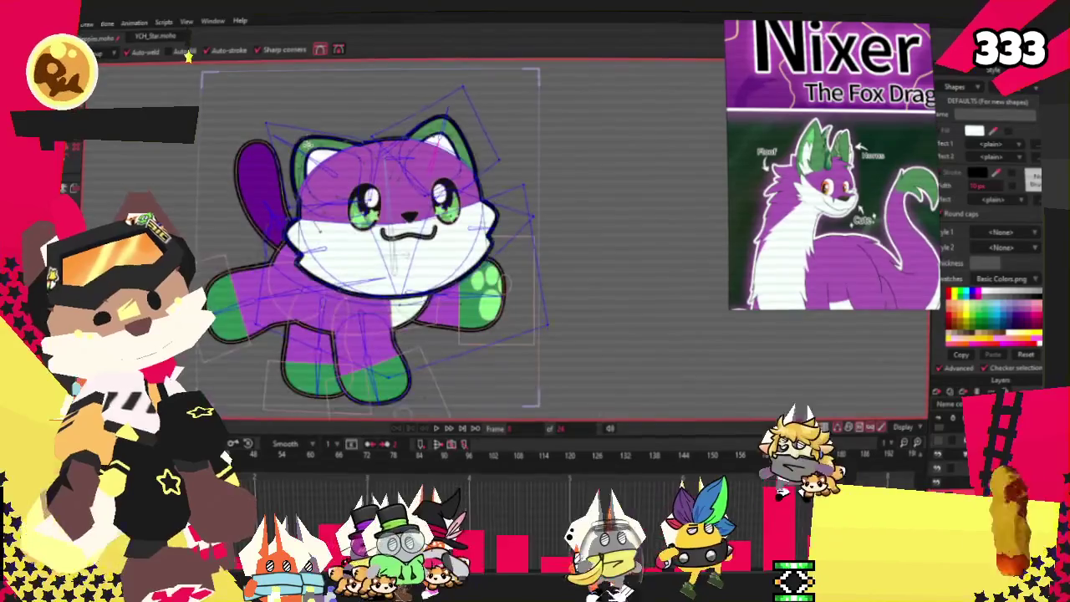
pyautogui.scroll(2, 301, 124)
pyautogui.scroll(-1, 188, 52)
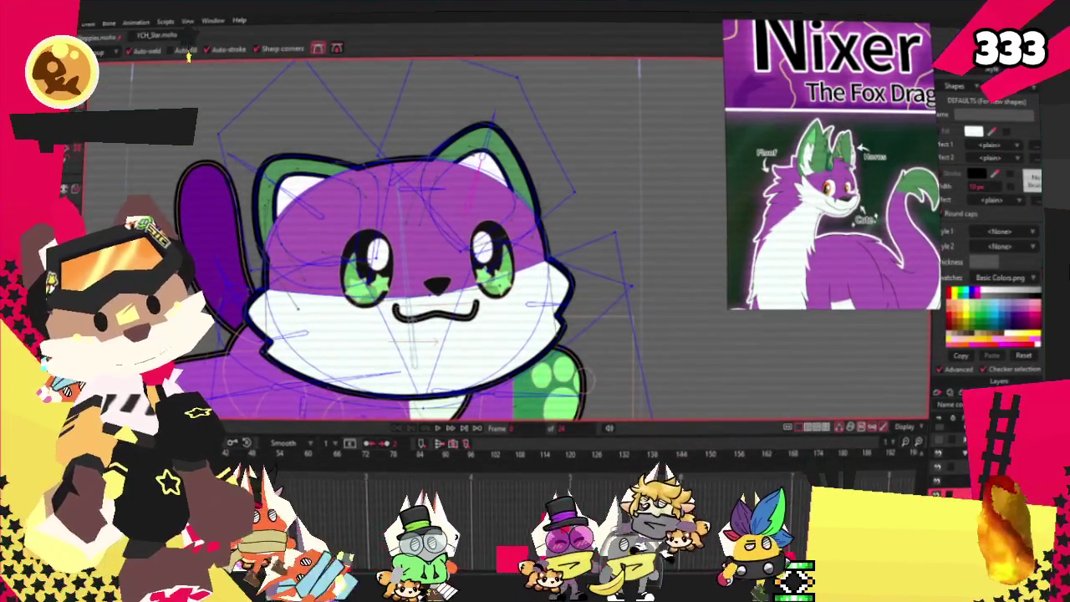
# Drag both ear tips upward with Transform Points to make the ears taller and fox-like.
pyautogui.press('t')
pyautogui.scroll(1, 282, 171)
pyautogui.moveTo(283, 171); pyautogui.dragTo(278, 142)
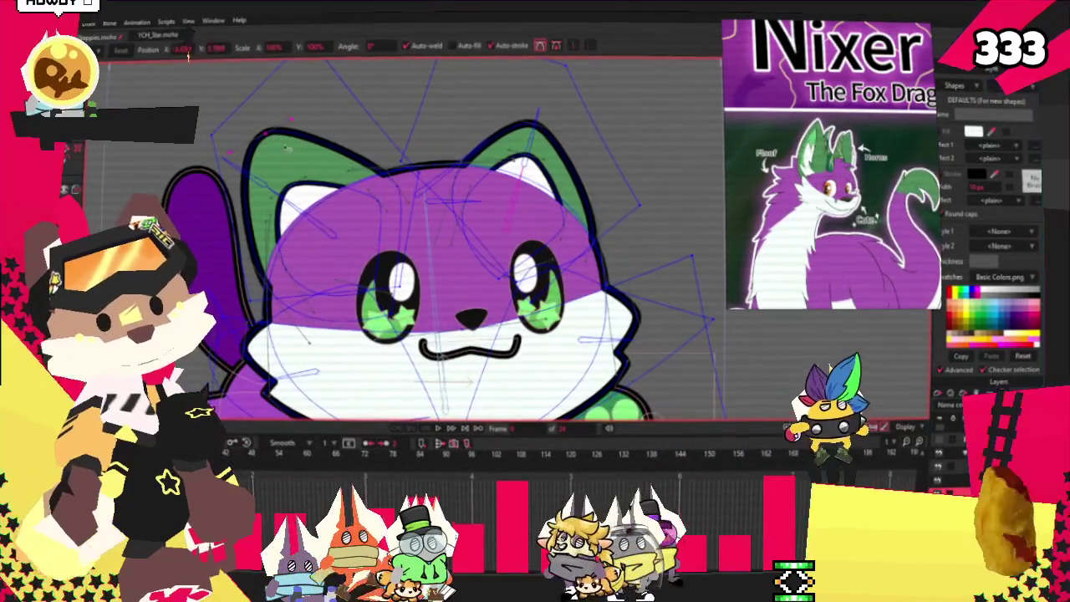
pyautogui.moveTo(528, 125); pyautogui.dragTo(521, 100)
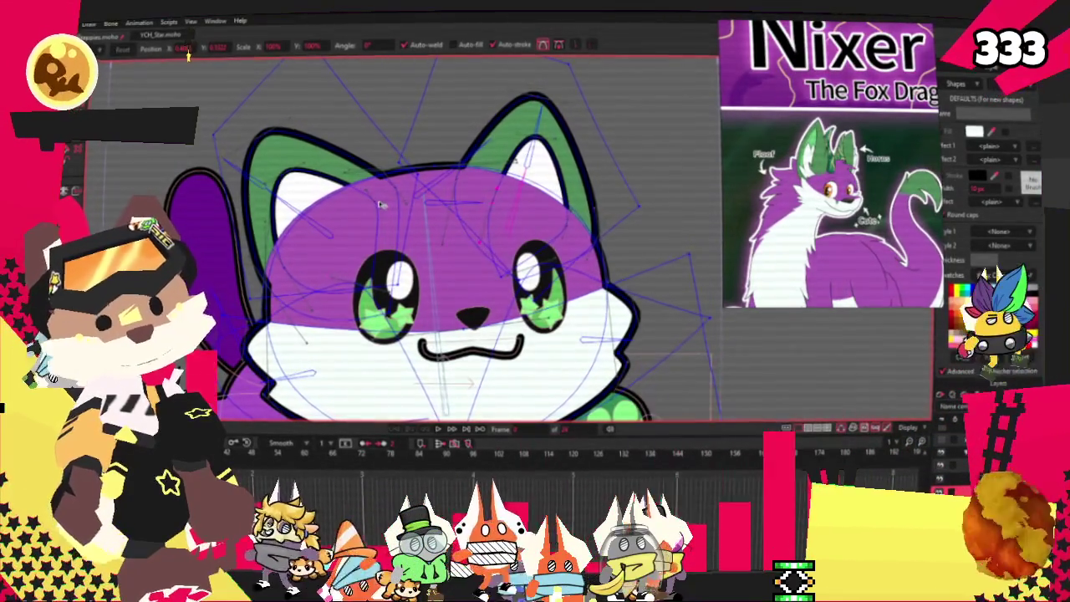
pyautogui.scroll(-3, 369, 209)
pyautogui.scroll(-3, 472, 177)
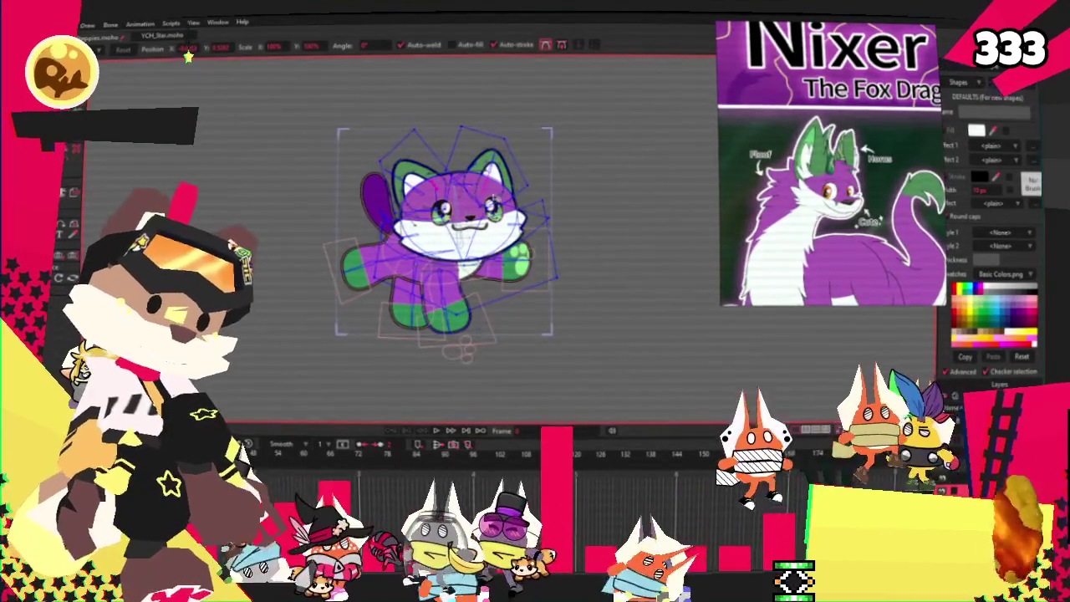
pyautogui.scroll(2, 192, 57)
pyautogui.scroll(2, 433, 228)
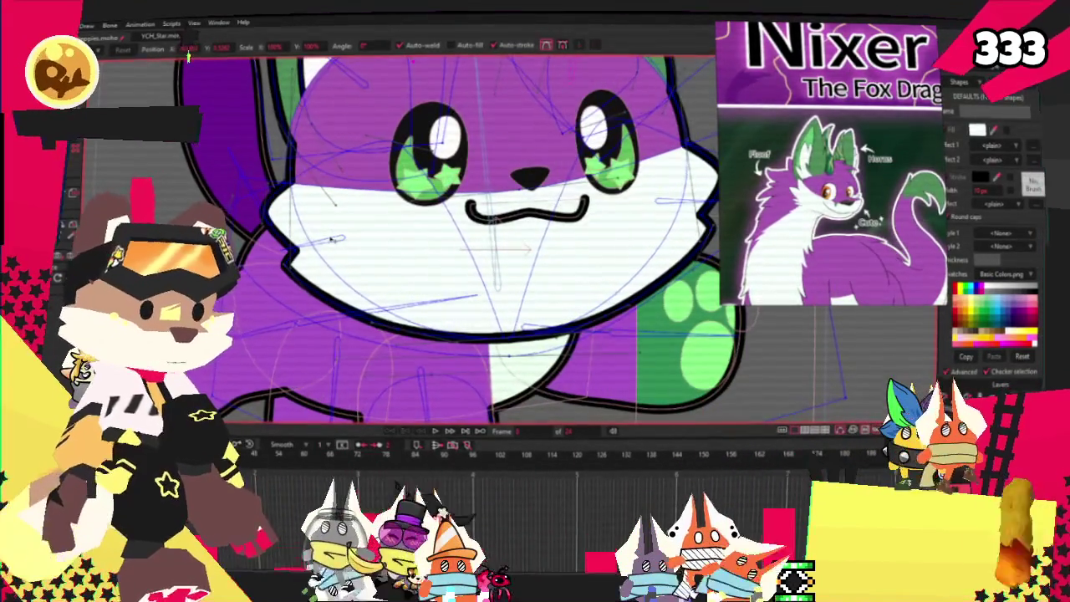